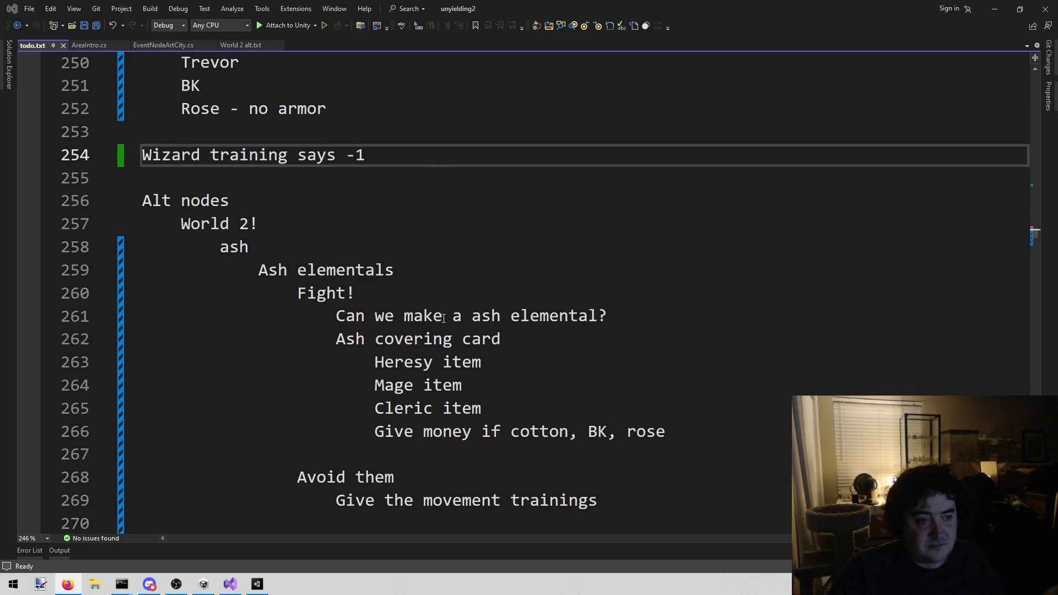
In Visual Studio, put the cursor on the Alt nodes line and dismiss the file search.
{"action": "left_click", "coordinate": [481, 207]}
{"action": "key", "text": "alt+shift+o"}
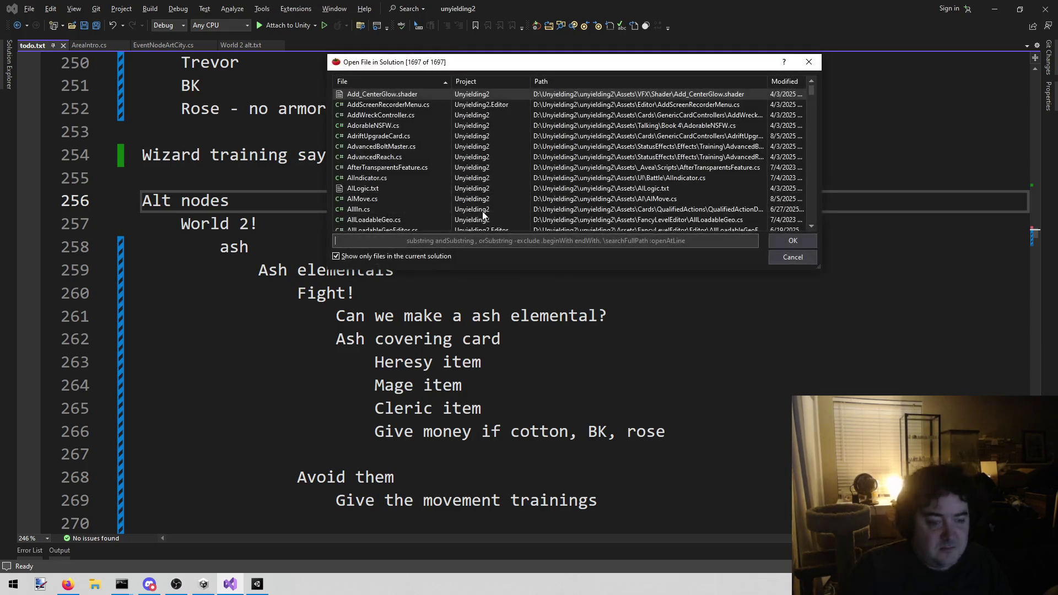
{"action": "key", "text": "Escape"}
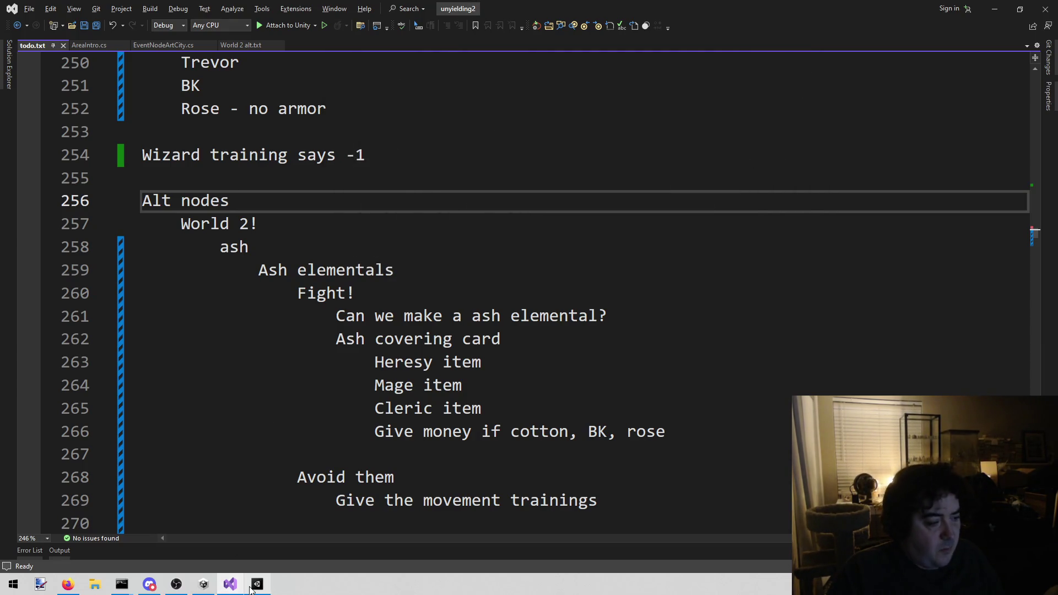
Show Unity's Project window with the ArtManager folder collapsed and its contents listed.
{"action": "left_click", "coordinate": [257, 585]}
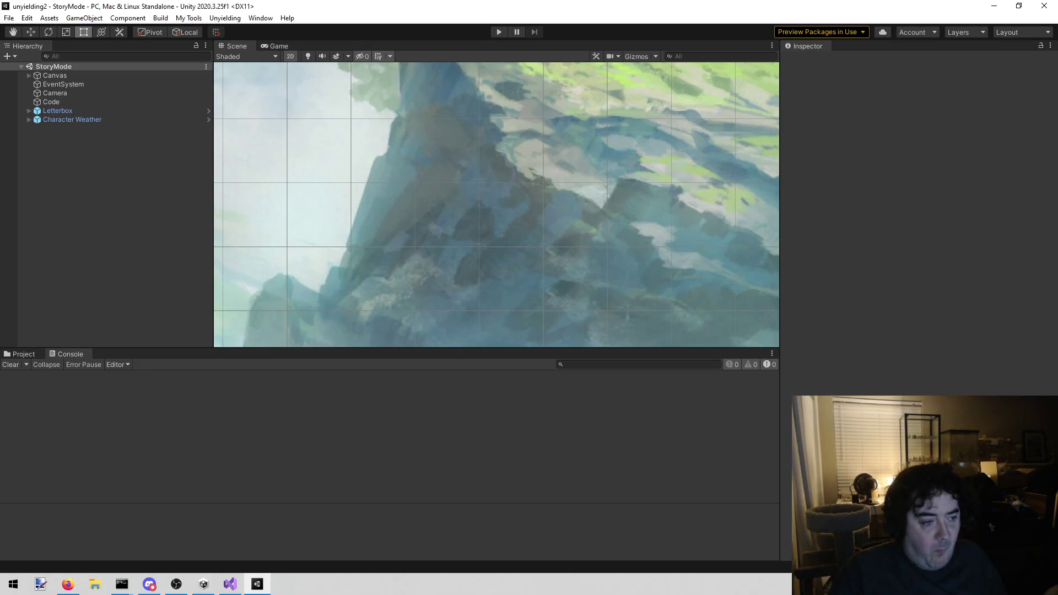
{"action": "left_click", "coordinate": [17, 355]}
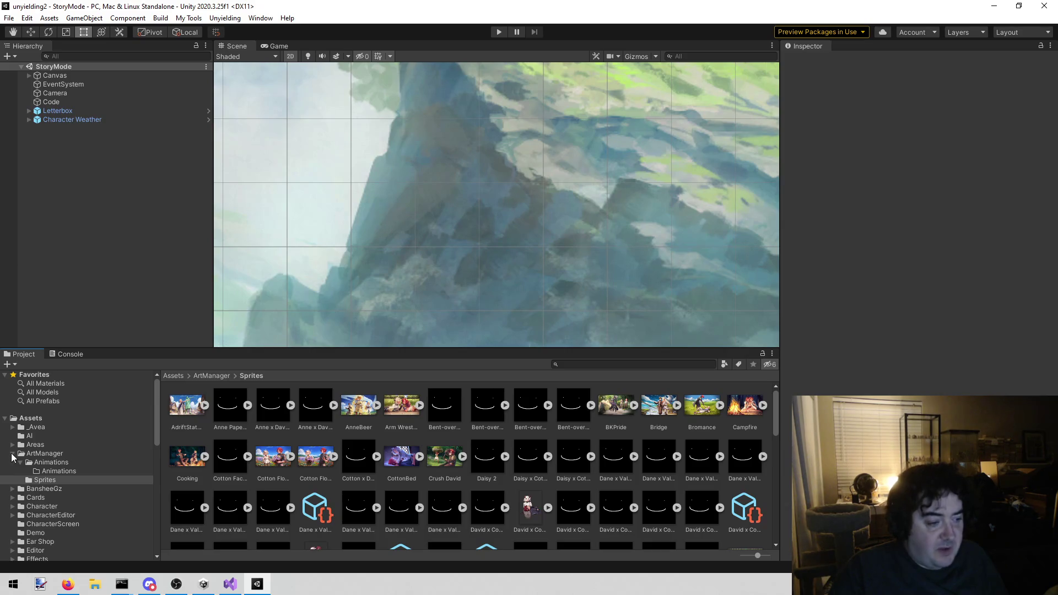
{"action": "left_click", "coordinate": [11, 454]}
{"action": "left_click", "coordinate": [81, 453]}
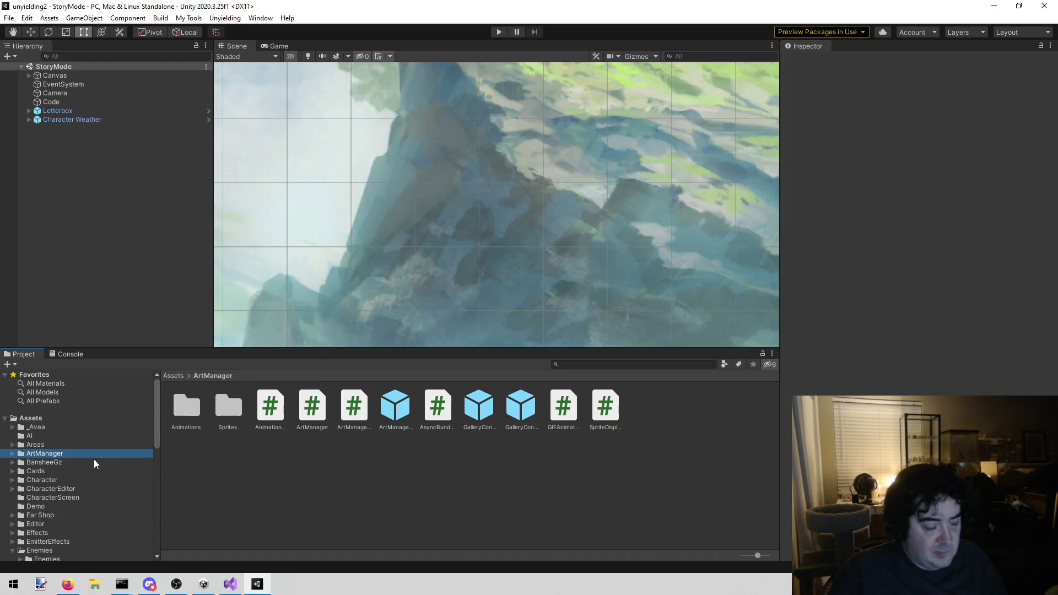
Search the project assets for 'shade' and open the Shade prefab from the results.
{"action": "scroll", "coordinate": [94, 458], "scroll_direction": "down", "scroll_amount": 5}
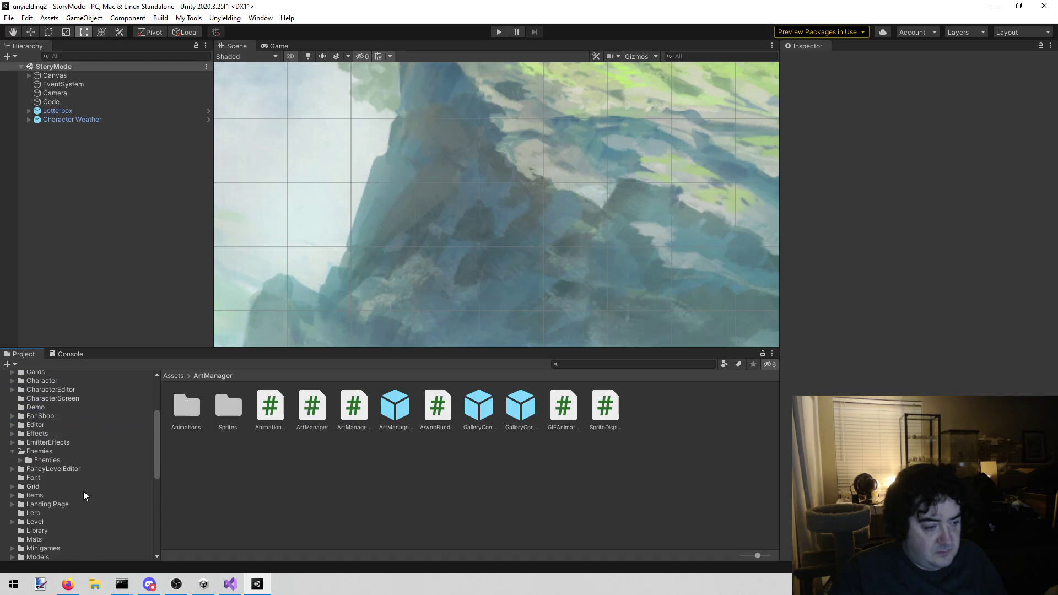
{"action": "left_click", "coordinate": [644, 364]}
{"action": "type", "text": "shade"}
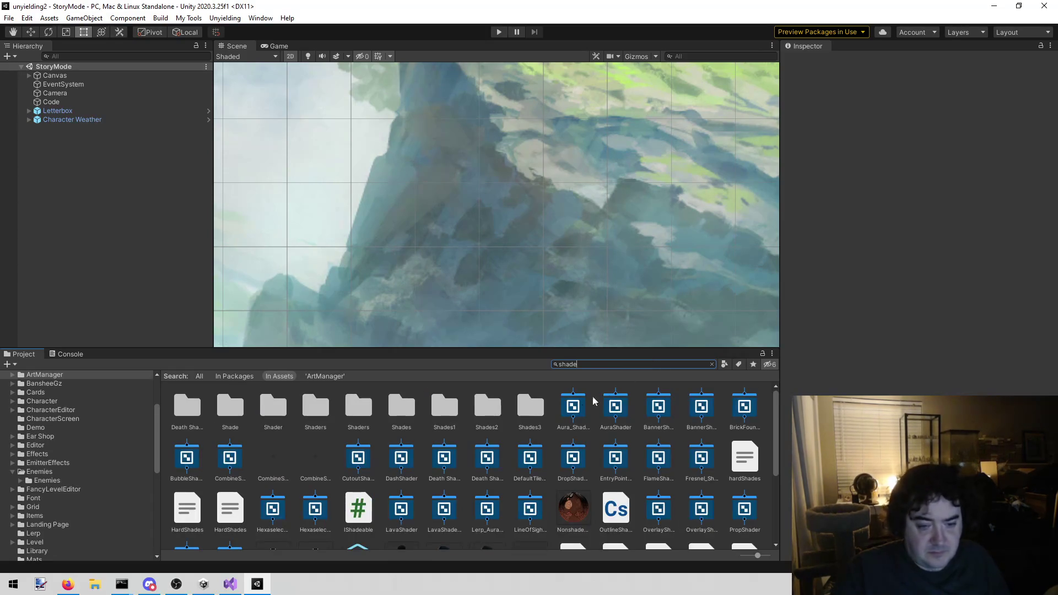
{"action": "scroll", "coordinate": [511, 445], "scroll_direction": "down", "scroll_amount": 2}
{"action": "double_click", "coordinate": [401, 460]}
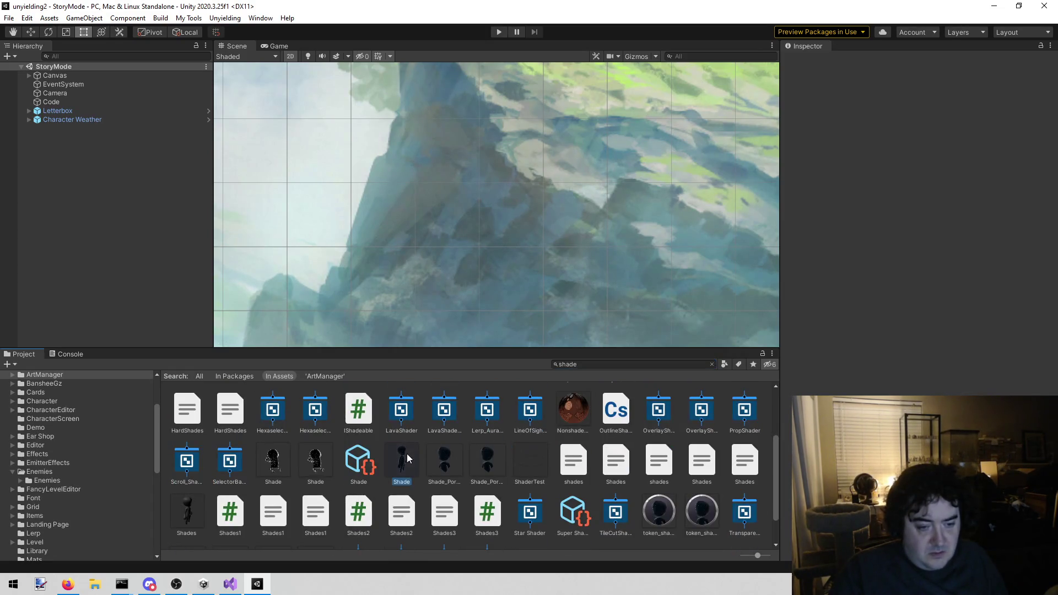
Select the child Shade model, then locate and inspect its Star Mat material.
{"action": "left_click", "coordinate": [111, 90]}
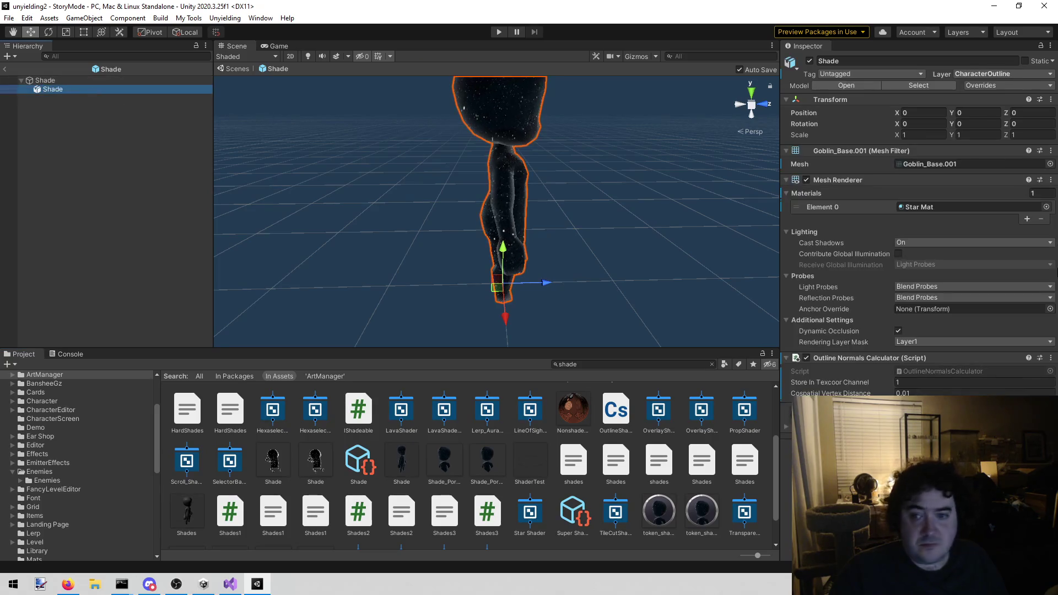
{"action": "left_click", "coordinate": [959, 209]}
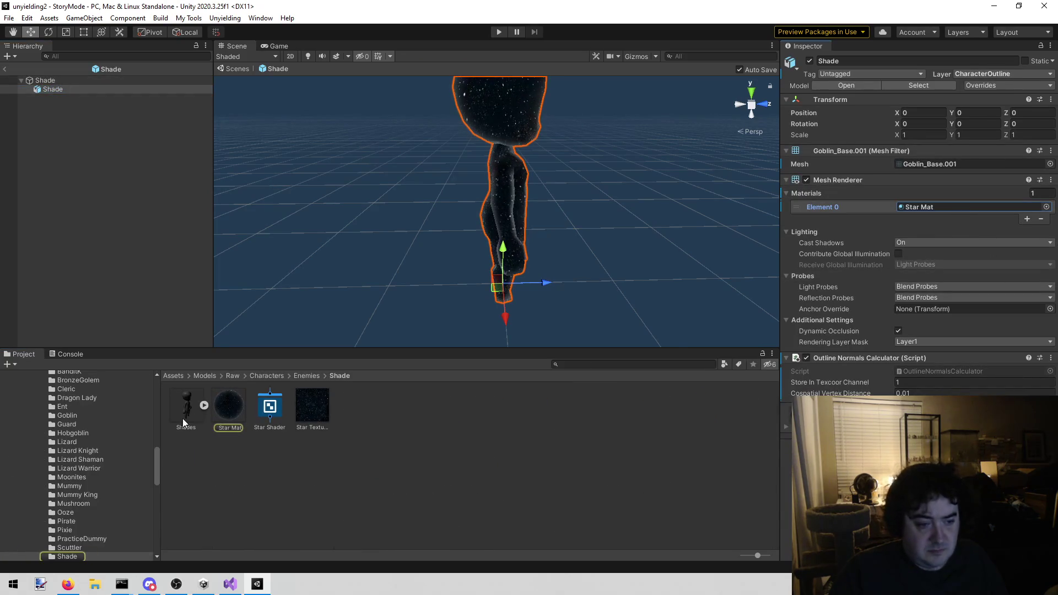
{"action": "left_click", "coordinate": [242, 397]}
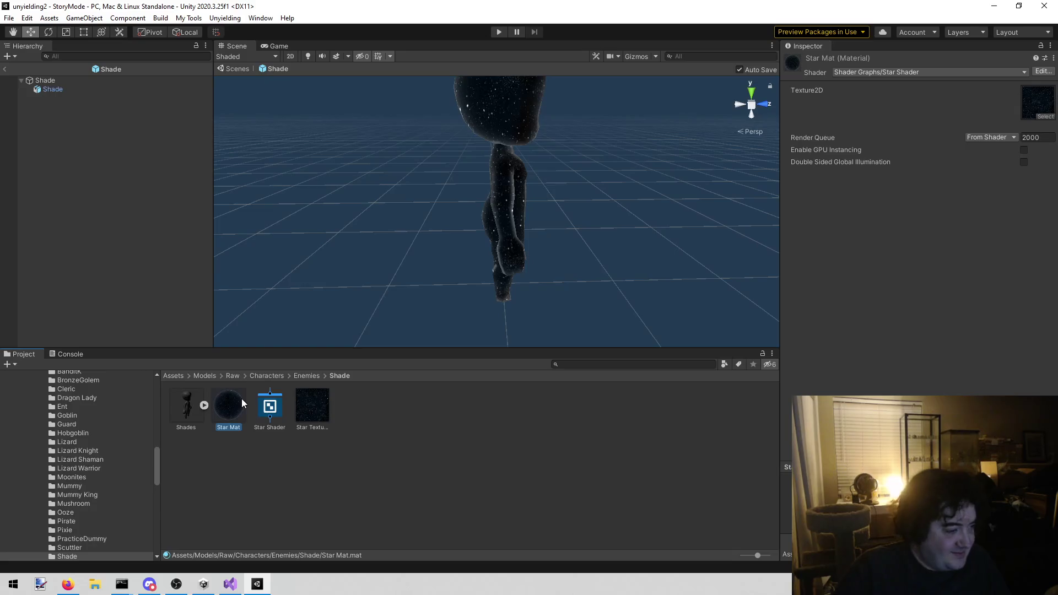
{"action": "left_click", "coordinate": [261, 522]}
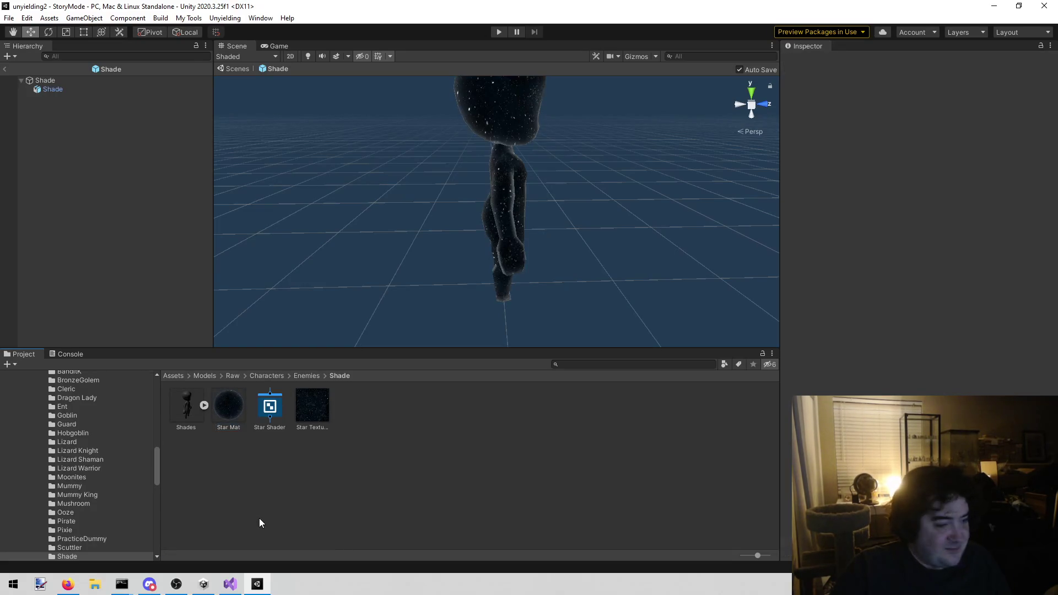
Duplicate Star Mat and Star Shader as Star Mat 1 and Star Shader 1, opening the shader copy.
{"action": "left_click", "coordinate": [239, 404]}
{"action": "key", "text": "ctrl+d"}
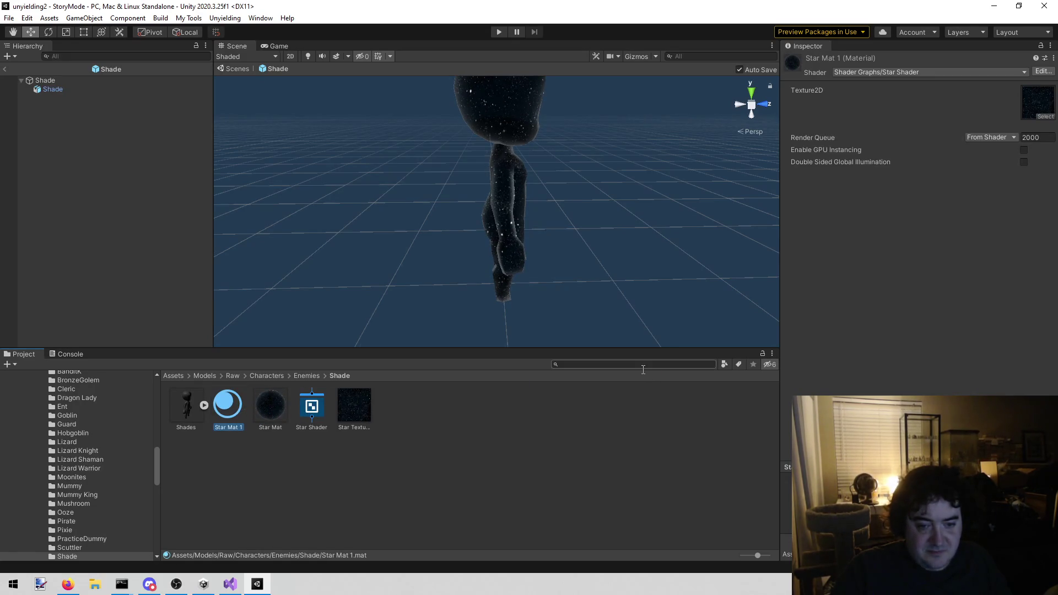
{"action": "left_click", "coordinate": [256, 403]}
{"action": "left_click", "coordinate": [235, 412]}
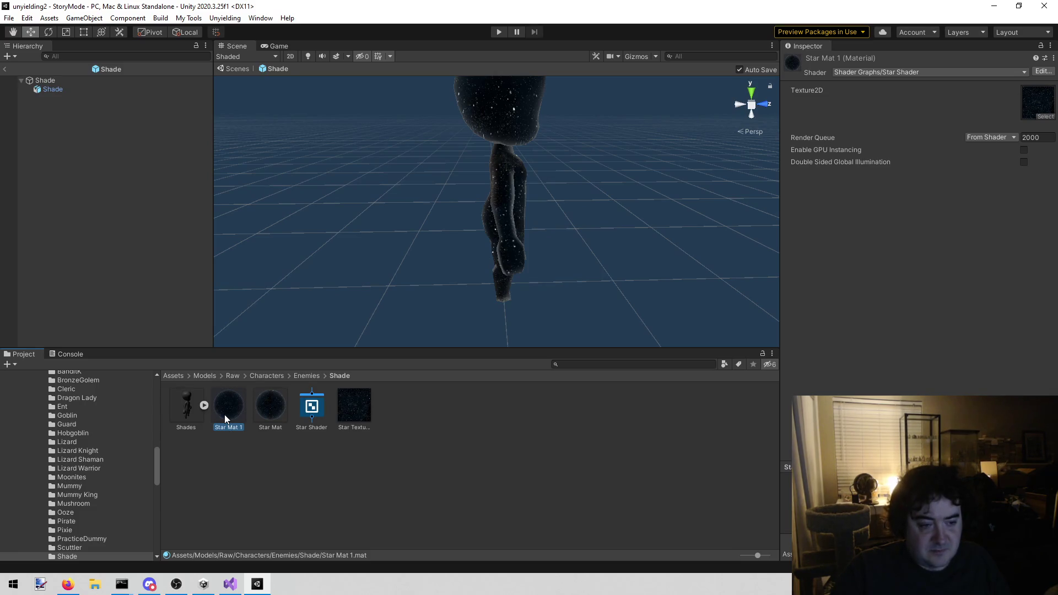
{"action": "left_click", "coordinate": [310, 410]}
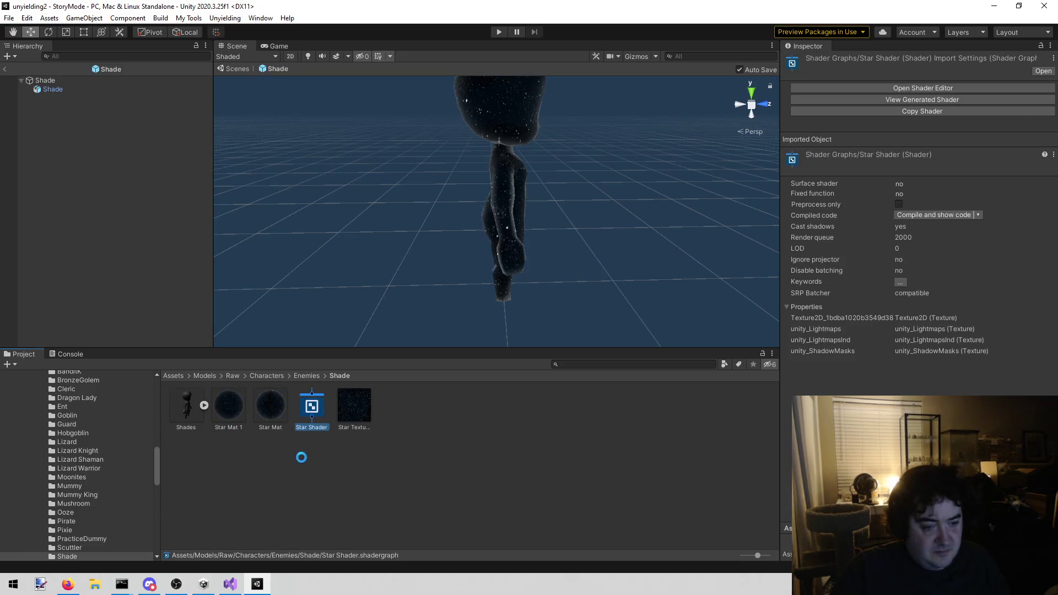
{"action": "left_click", "coordinate": [217, 405]}
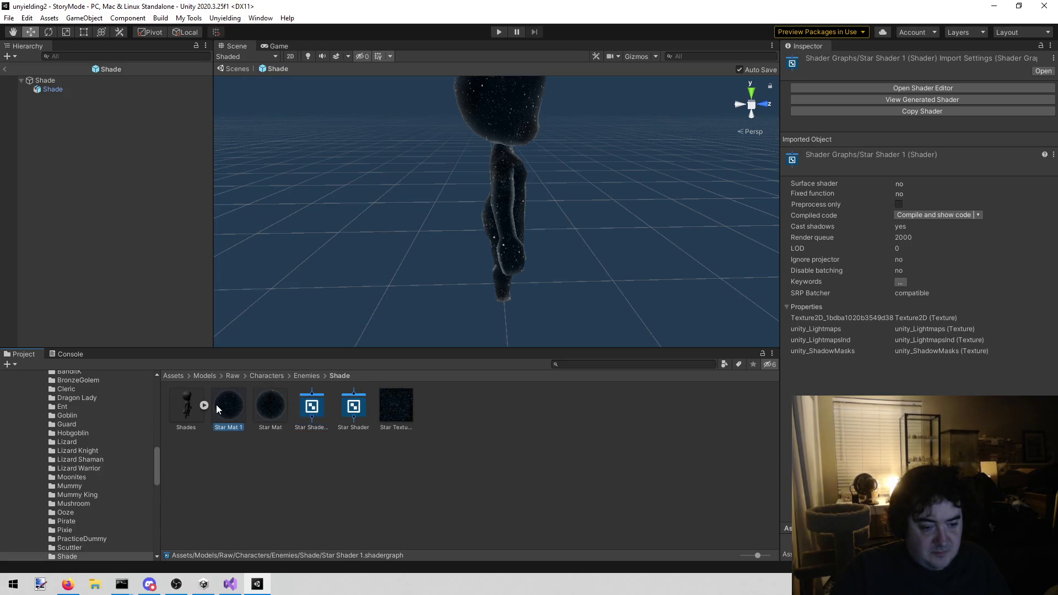
{"action": "left_click", "coordinate": [323, 397]}
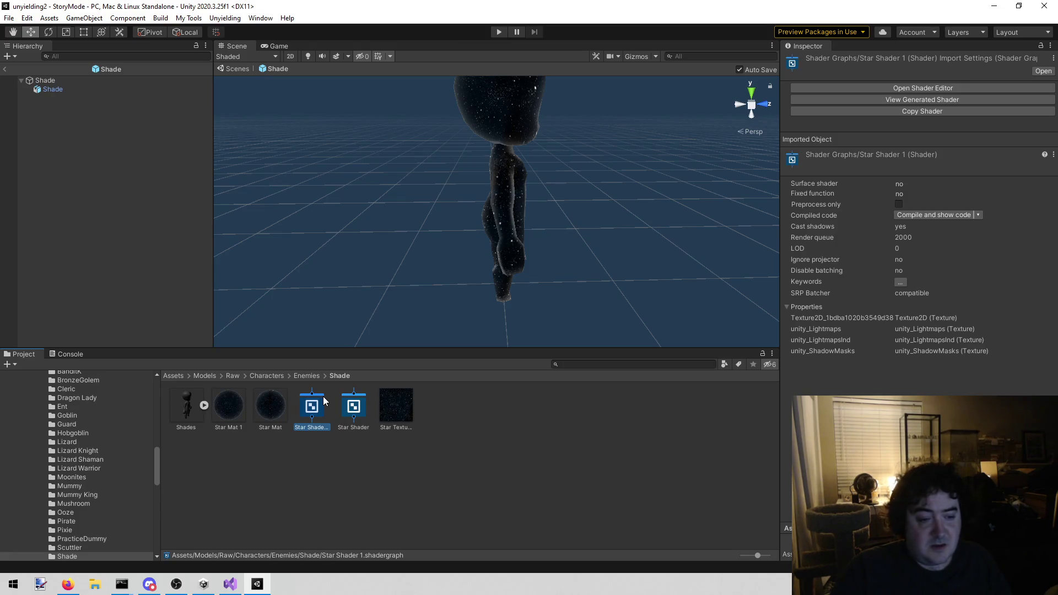
{"action": "double_click", "coordinate": [323, 396]}
Navigate the Star Shader 1 graph to bring the Time-driven Multiply nodes into view.
{"action": "scroll", "coordinate": [474, 242], "scroll_direction": "down", "scroll_amount": 1}
{"action": "right_click", "coordinate": [479, 154]}
{"action": "key", "text": "Escape"}
{"action": "scroll", "coordinate": [424, 170], "scroll_direction": "down", "scroll_amount": 2}
{"action": "scroll", "coordinate": [435, 174], "scroll_direction": "up", "scroll_amount": 5}
{"action": "left_click_drag", "start_coordinate": [455, 203], "coordinate": [436, 162]}
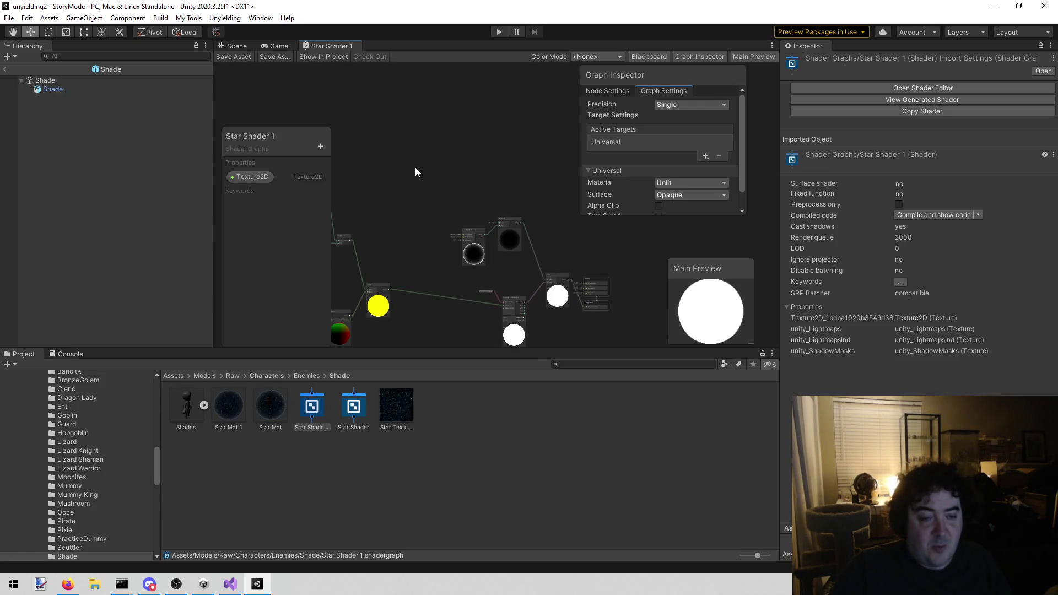
{"action": "right_click", "coordinate": [356, 100]}
{"action": "key", "text": "Escape"}
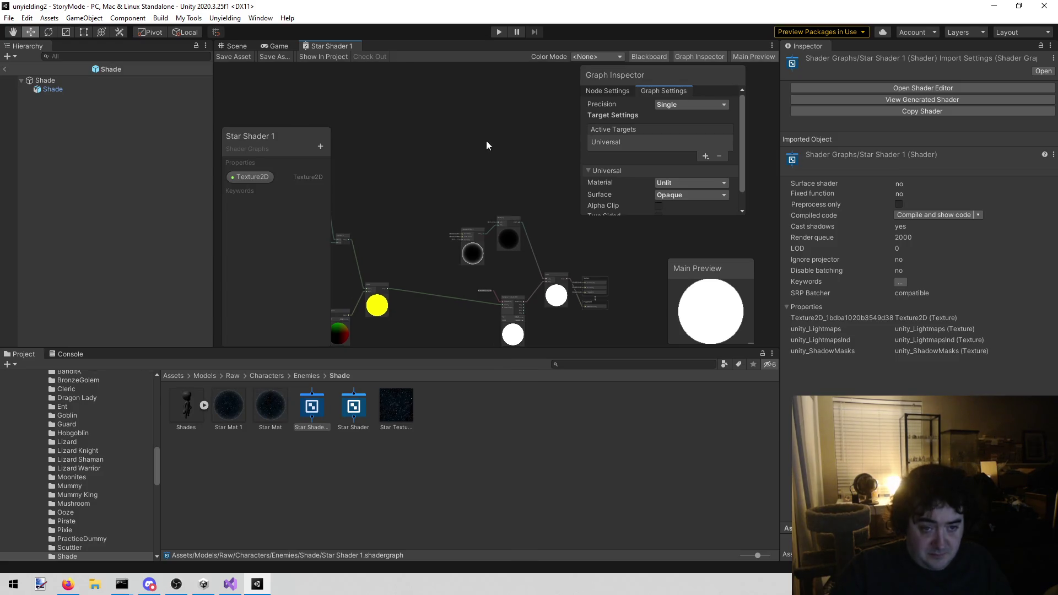
{"action": "left_click_drag", "start_coordinate": [486, 142], "coordinate": [406, 61]}
{"action": "mouse_move", "coordinate": [431, 101]}
{"action": "left_mouse_down"}
{"action": "mouse_move", "coordinate": [673, 177]}
{"action": "mouse_move", "coordinate": [624, 143]}
{"action": "left_mouse_up"}
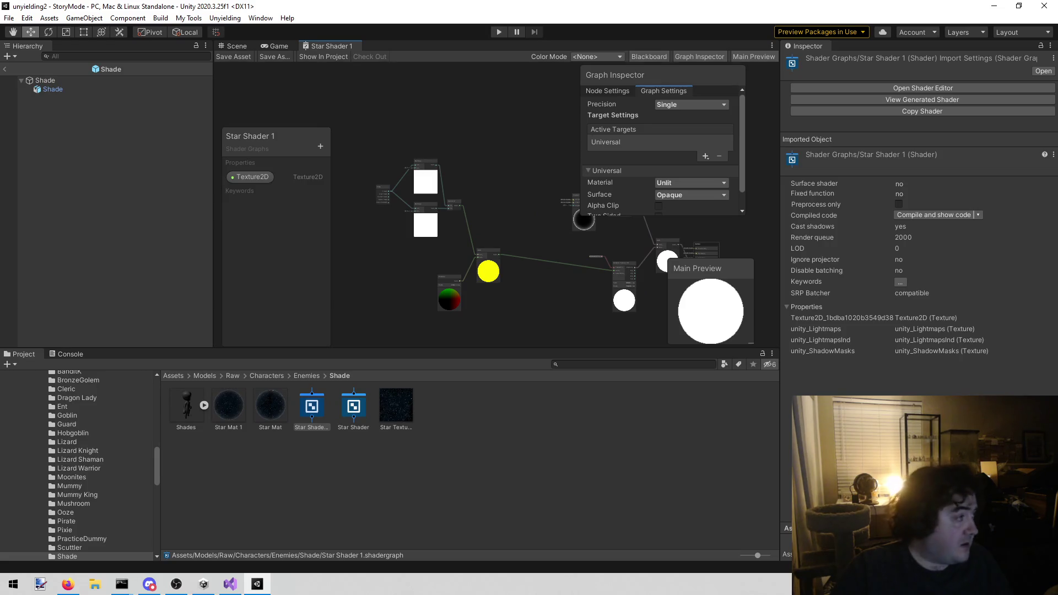
Check the browser, then zoom and pan around the Time, Multiply and Vector 2 nodes.
{"action": "key", "text": "alt+Tab"}
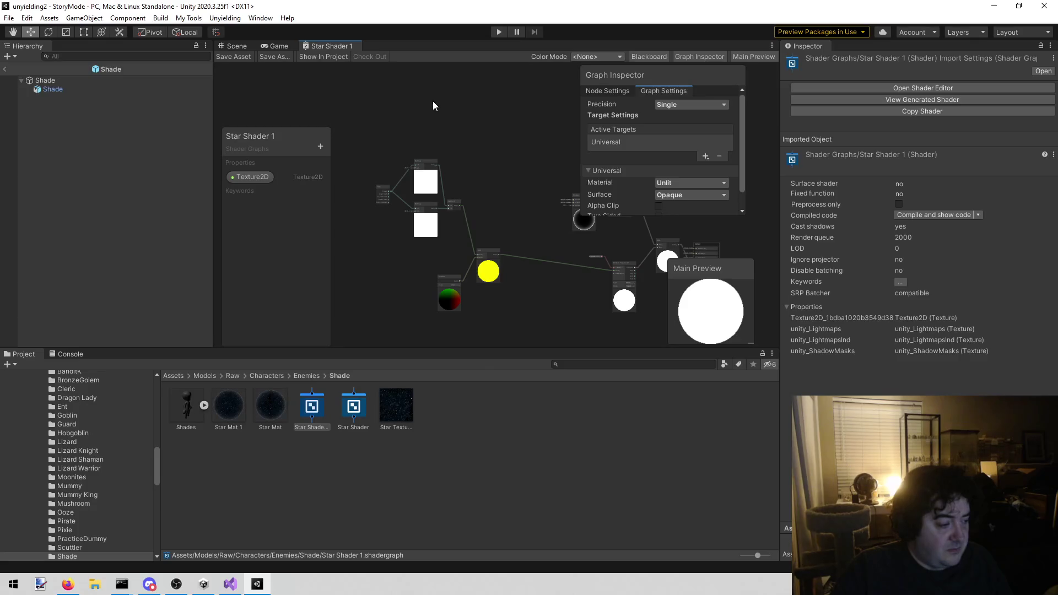
{"action": "scroll", "coordinate": [432, 101], "scroll_direction": "up", "scroll_amount": 3}
{"action": "scroll", "coordinate": [398, 147], "scroll_direction": "up", "scroll_amount": 2}
{"action": "scroll", "coordinate": [383, 172], "scroll_direction": "up", "scroll_amount": 3}
{"action": "left_click_drag", "start_coordinate": [441, 145], "coordinate": [397, 165]}
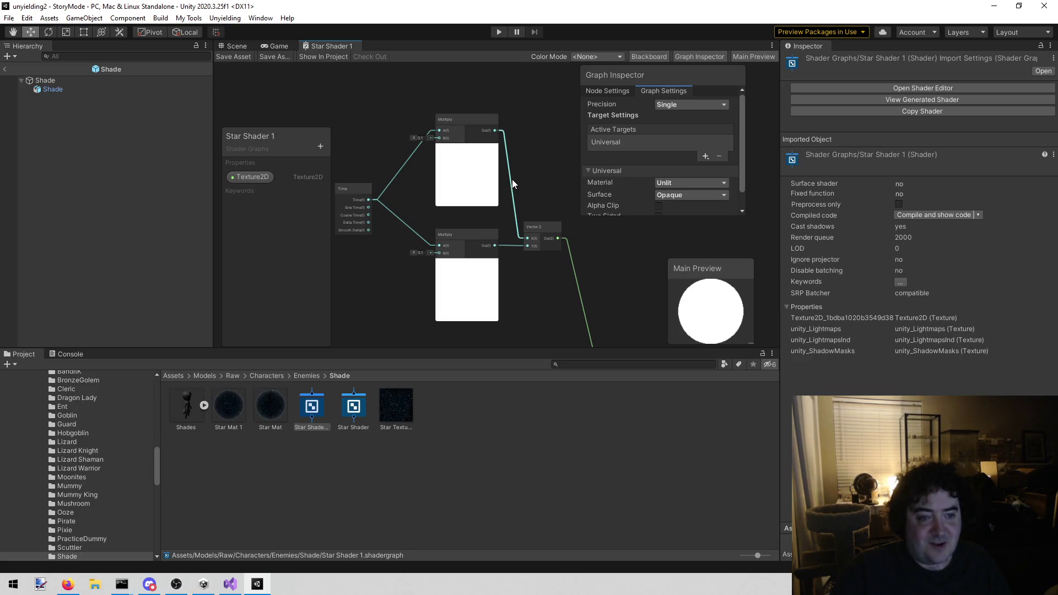
{"action": "scroll", "coordinate": [508, 179], "scroll_direction": "up", "scroll_amount": 3}
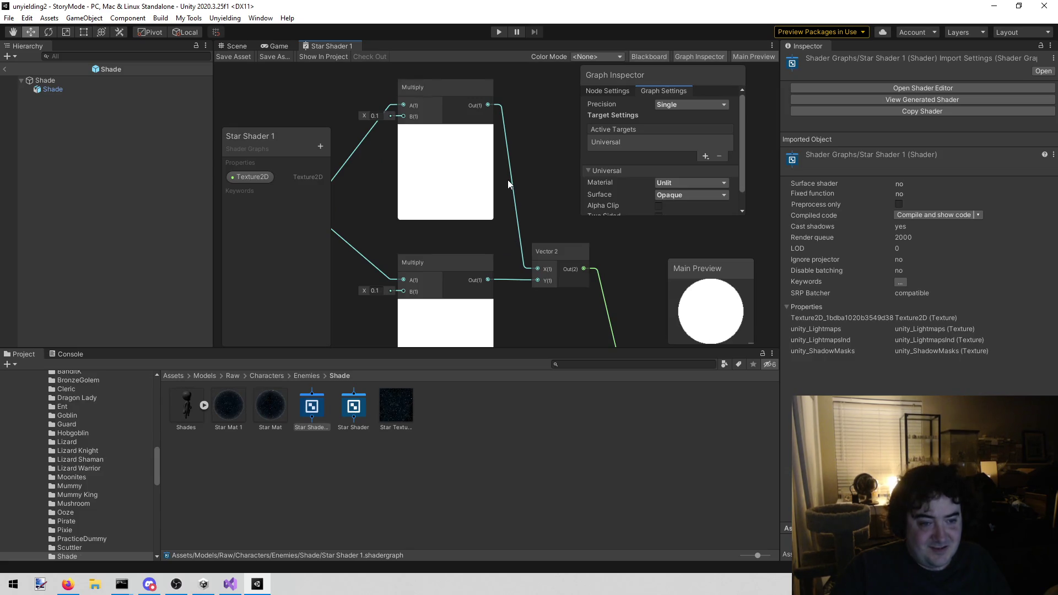
{"action": "scroll", "coordinate": [508, 179], "scroll_direction": "down", "scroll_amount": 2}
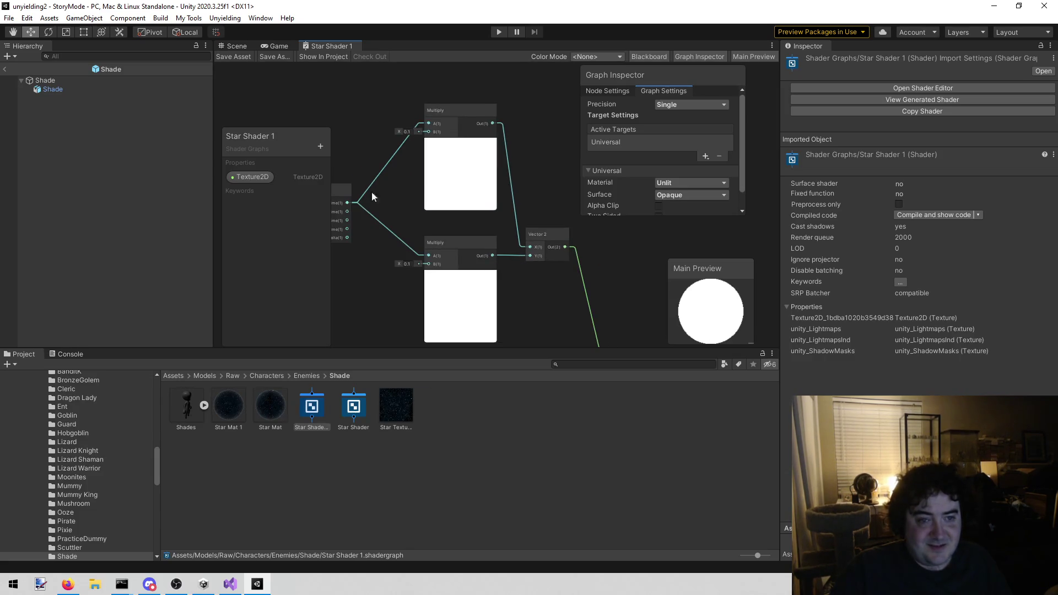
{"action": "mouse_move", "coordinate": [341, 164]}
{"action": "left_mouse_down"}
{"action": "mouse_move", "coordinate": [448, 160]}
{"action": "mouse_move", "coordinate": [360, 154]}
{"action": "mouse_move", "coordinate": [179, 108]}
{"action": "mouse_move", "coordinate": [258, 98]}
{"action": "mouse_move", "coordinate": [293, 151]}
{"action": "mouse_move", "coordinate": [339, 76]}
{"action": "left_mouse_up"}
{"action": "scroll", "coordinate": [448, 160], "scroll_direction": "up", "scroll_amount": 3}
{"action": "mouse_move", "coordinate": [343, 77]}
{"action": "left_mouse_down"}
{"action": "mouse_move", "coordinate": [378, 181]}
{"action": "mouse_move", "coordinate": [370, 114]}
{"action": "mouse_move", "coordinate": [238, 104]}
{"action": "left_mouse_up"}
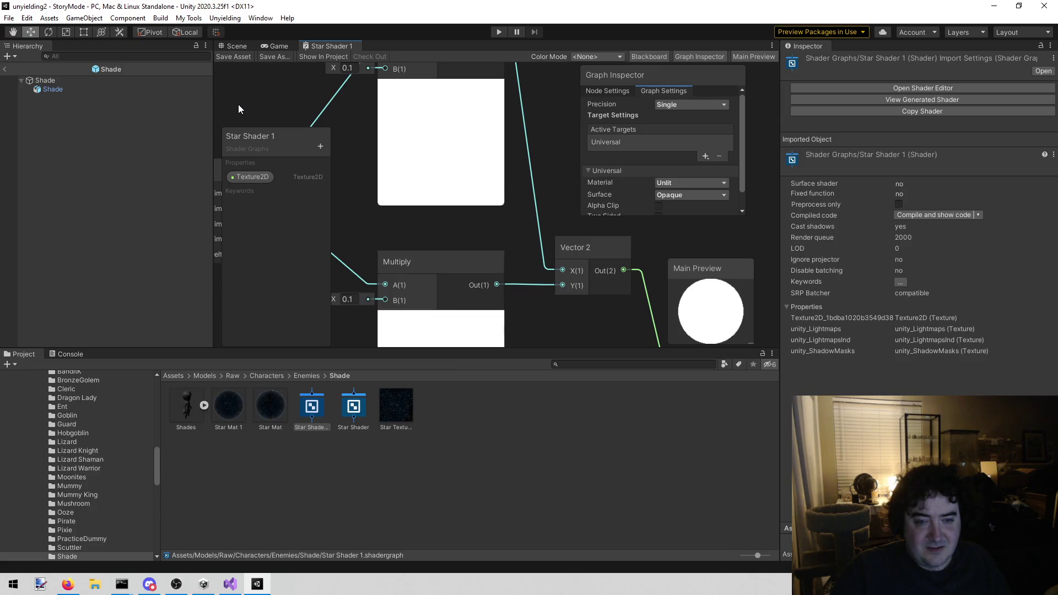
{"action": "left_click_drag", "start_coordinate": [238, 104], "coordinate": [270, 88]}
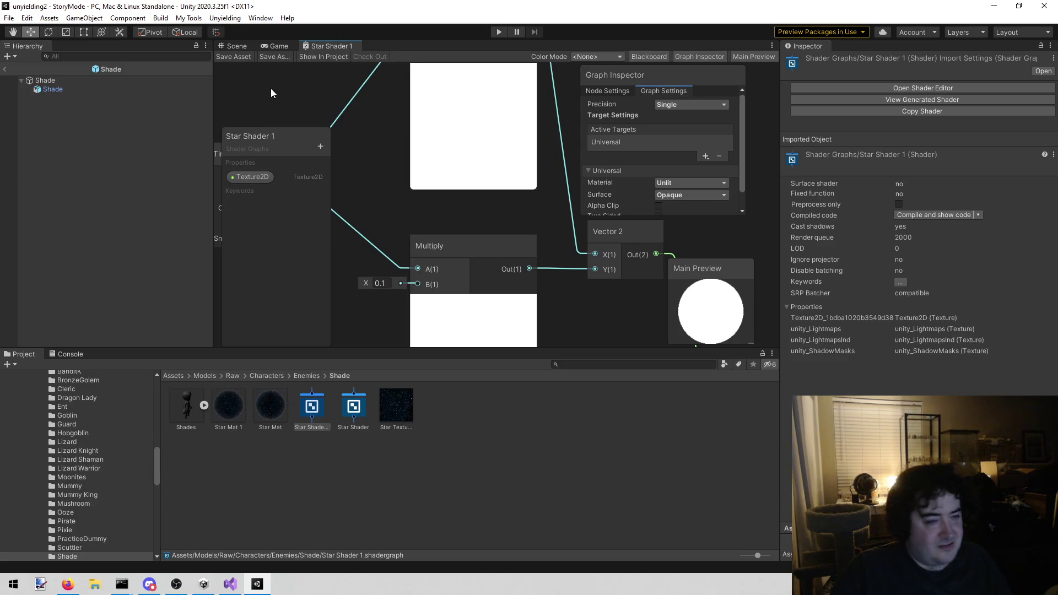
{"action": "mouse_move", "coordinate": [271, 88]}
{"action": "left_mouse_down"}
{"action": "mouse_move", "coordinate": [355, 149]}
{"action": "mouse_move", "coordinate": [379, 196]}
{"action": "mouse_move", "coordinate": [387, 98]}
{"action": "mouse_move", "coordinate": [395, 104]}
{"action": "left_mouse_up"}
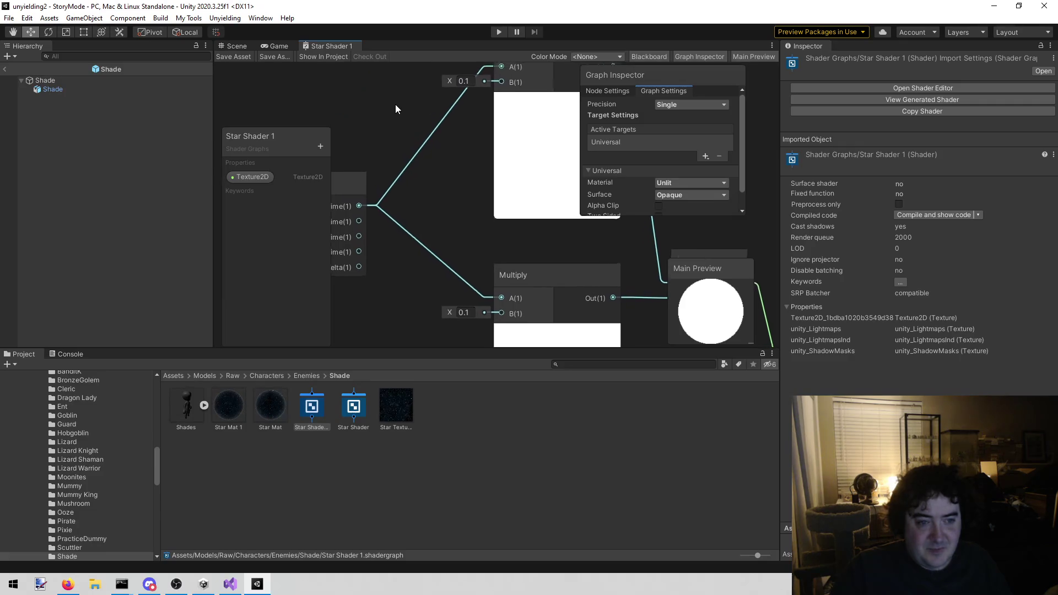
{"action": "mouse_move", "coordinate": [617, 246]}
{"action": "left_mouse_down"}
{"action": "mouse_move", "coordinate": [532, 234]}
{"action": "mouse_move", "coordinate": [489, 277]}
{"action": "mouse_move", "coordinate": [427, 169]}
{"action": "mouse_move", "coordinate": [454, 186]}
{"action": "mouse_move", "coordinate": [467, 300]}
{"action": "mouse_move", "coordinate": [468, 270]}
{"action": "mouse_move", "coordinate": [498, 273]}
{"action": "left_mouse_up"}
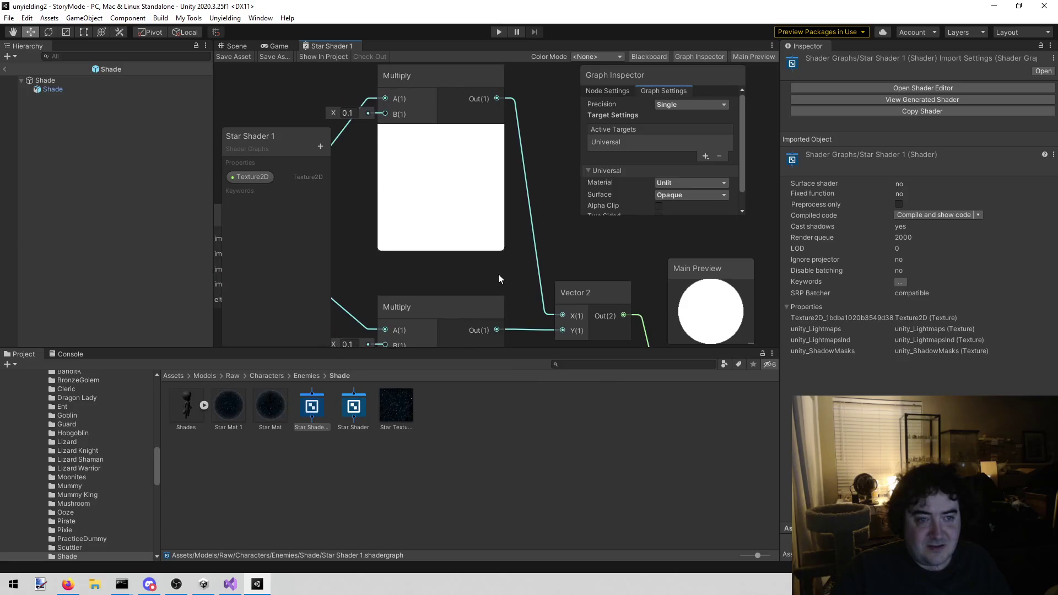
{"action": "scroll", "coordinate": [471, 279], "scroll_direction": "down", "scroll_amount": 2}
{"action": "left_click_drag", "start_coordinate": [418, 271], "coordinate": [534, 243]}
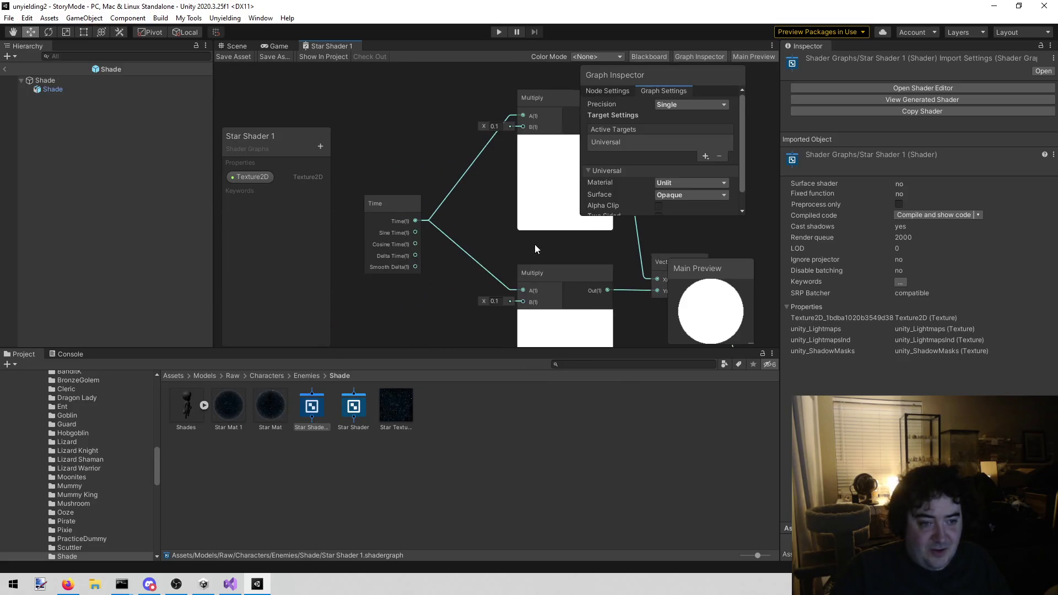
{"action": "mouse_move", "coordinate": [528, 206]}
{"action": "left_mouse_down"}
{"action": "mouse_move", "coordinate": [306, 226]}
{"action": "mouse_move", "coordinate": [402, 192]}
{"action": "left_mouse_up"}
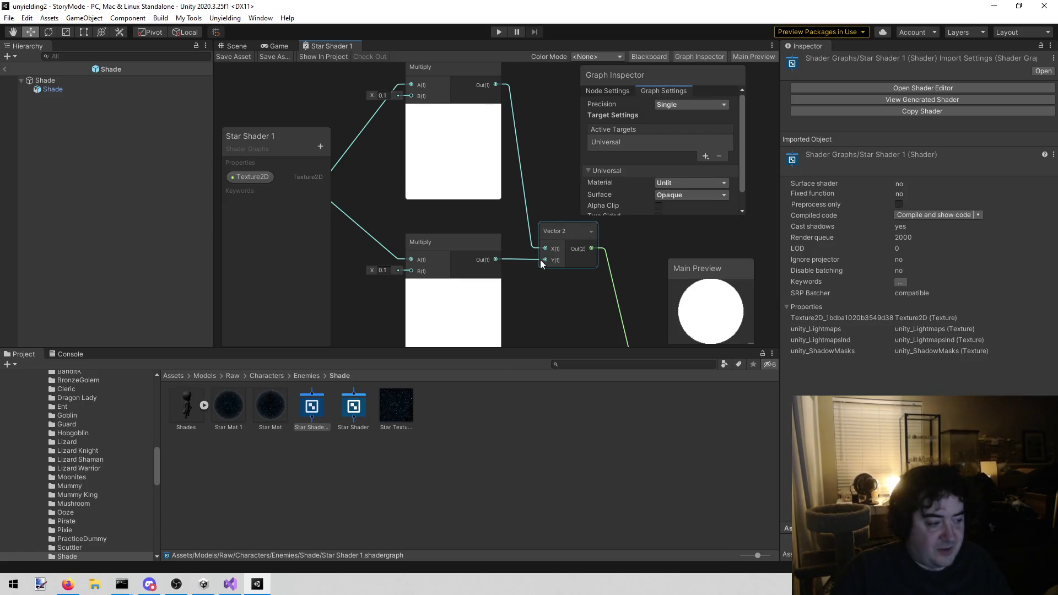
{"action": "mouse_move", "coordinate": [541, 319]}
{"action": "left_mouse_down"}
{"action": "mouse_move", "coordinate": [455, 206]}
{"action": "mouse_move", "coordinate": [496, 250]}
{"action": "mouse_move", "coordinate": [458, 76]}
{"action": "mouse_move", "coordinate": [431, 153]}
{"action": "mouse_move", "coordinate": [467, 148]}
{"action": "left_mouse_up"}
{"action": "scroll", "coordinate": [490, 213], "scroll_direction": "down", "scroll_amount": 1}
{"action": "scroll", "coordinate": [481, 226], "scroll_direction": "up", "scroll_amount": 3}
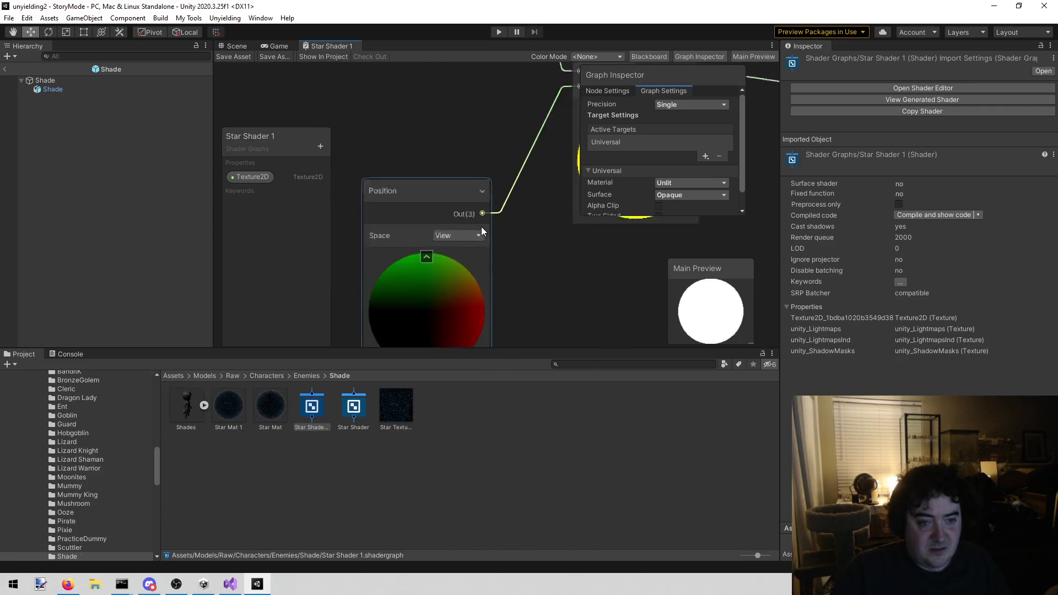
{"action": "scroll", "coordinate": [483, 229], "scroll_direction": "down", "scroll_amount": 2}
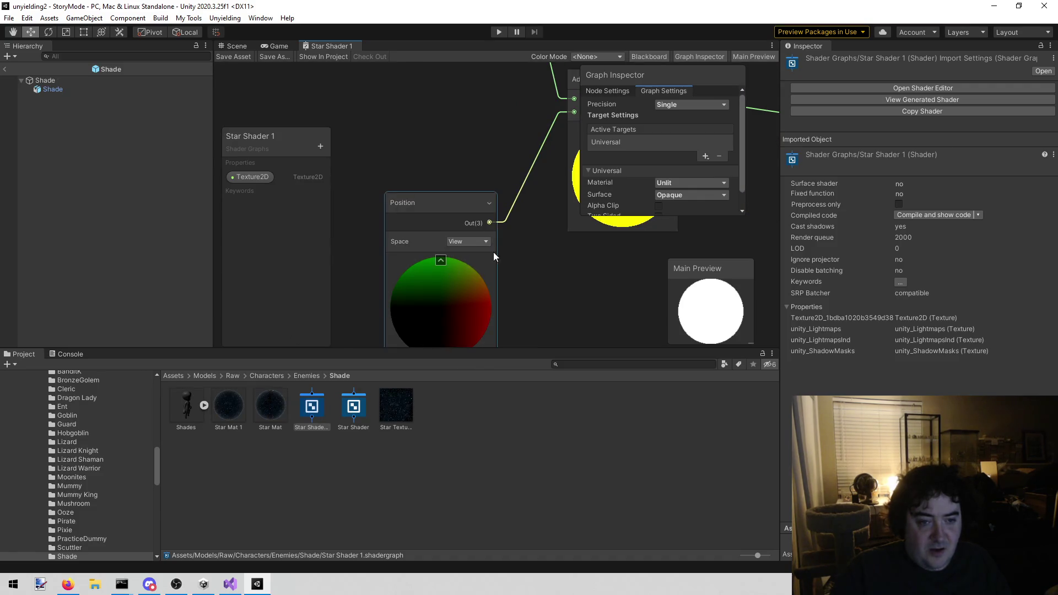
{"action": "left_click_drag", "start_coordinate": [527, 229], "coordinate": [437, 284]}
{"action": "scroll", "coordinate": [440, 278], "scroll_direction": "down", "scroll_amount": 3}
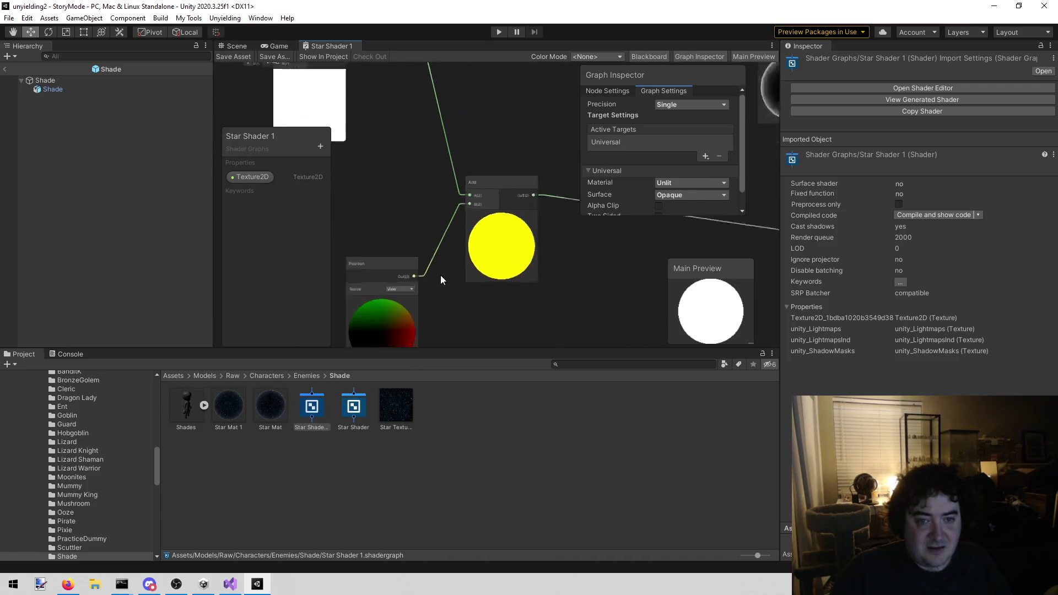
{"action": "mouse_move", "coordinate": [550, 263]}
{"action": "left_mouse_down"}
{"action": "mouse_move", "coordinate": [422, 156]}
{"action": "mouse_move", "coordinate": [359, 163]}
{"action": "mouse_move", "coordinate": [441, 192]}
{"action": "mouse_move", "coordinate": [466, 170]}
{"action": "left_mouse_up"}
{"action": "scroll", "coordinate": [466, 170], "scroll_direction": "up", "scroll_amount": 3}
{"action": "mouse_move", "coordinate": [563, 200]}
{"action": "left_mouse_down"}
{"action": "mouse_move", "coordinate": [366, 138]}
{"action": "mouse_move", "coordinate": [425, 130]}
{"action": "mouse_move", "coordinate": [418, 302]}
{"action": "mouse_move", "coordinate": [563, 289]}
{"action": "left_mouse_up"}
{"action": "scroll", "coordinate": [431, 154], "scroll_direction": "up", "scroll_amount": 3}
{"action": "scroll", "coordinate": [430, 153], "scroll_direction": "down", "scroll_amount": 3}
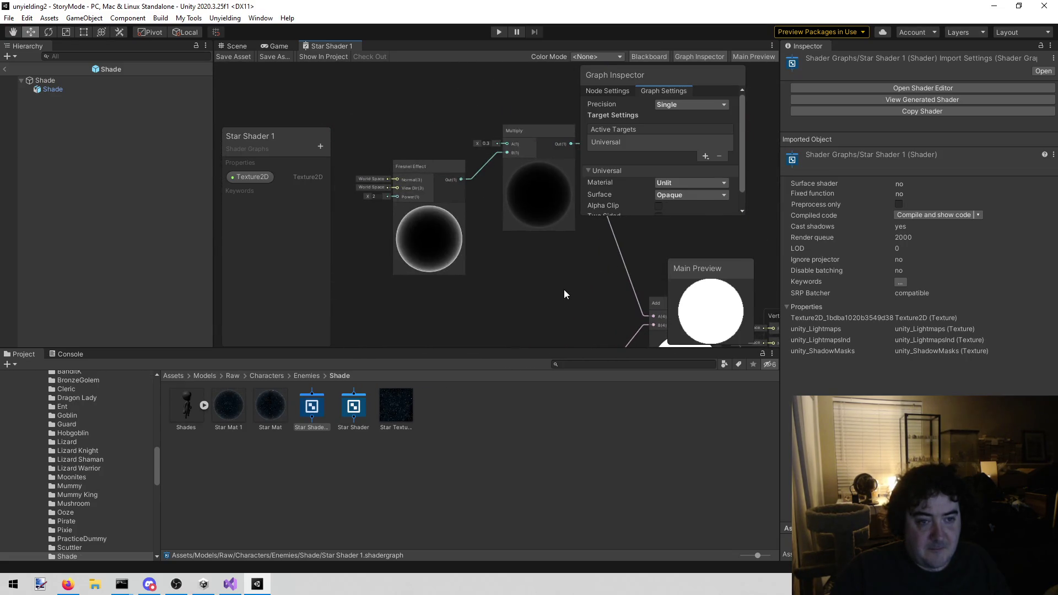
{"action": "scroll", "coordinate": [436, 138], "scroll_direction": "up", "scroll_amount": 3}
{"action": "scroll", "coordinate": [441, 140], "scroll_direction": "down", "scroll_amount": 3}
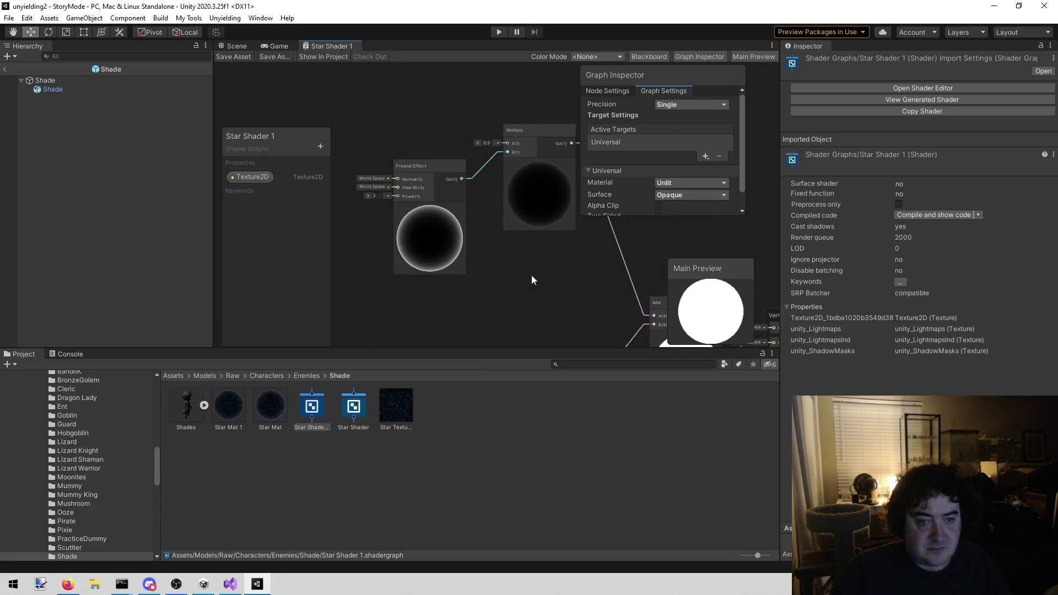
{"action": "mouse_move", "coordinate": [584, 306]}
{"action": "left_mouse_down"}
{"action": "mouse_move", "coordinate": [502, 272]}
{"action": "mouse_move", "coordinate": [359, 158]}
{"action": "mouse_move", "coordinate": [381, 161]}
{"action": "left_mouse_up"}
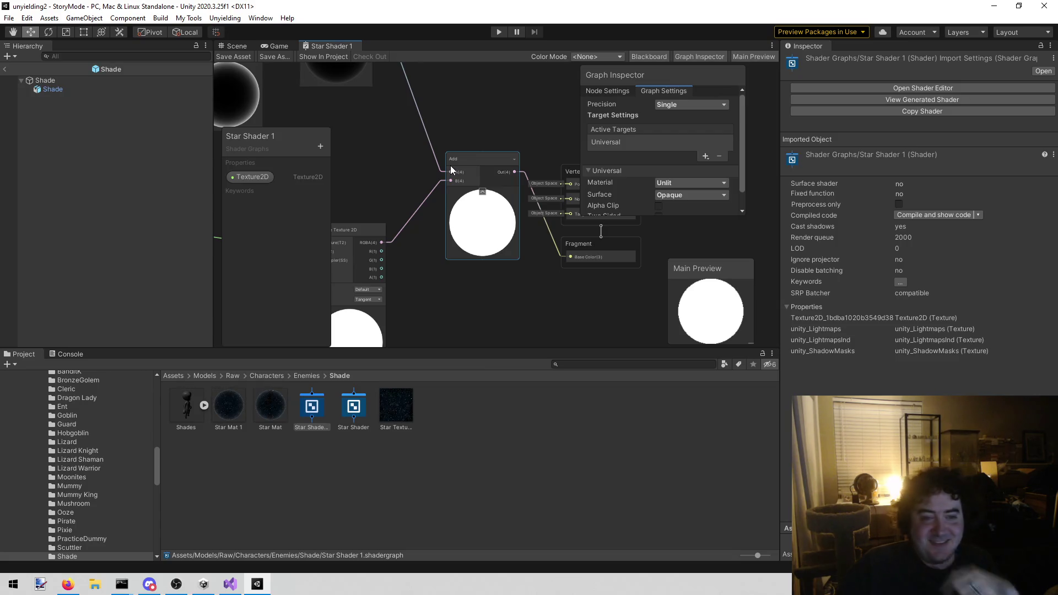
{"action": "scroll", "coordinate": [454, 156], "scroll_direction": "down", "scroll_amount": 5}
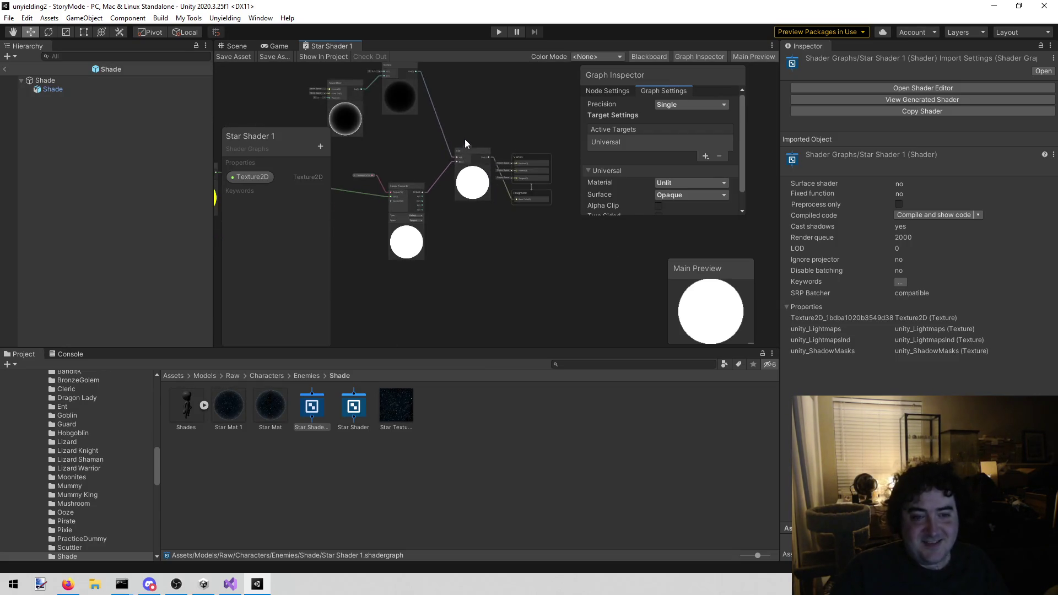
{"action": "left_click_drag", "start_coordinate": [452, 149], "coordinate": [512, 157]}
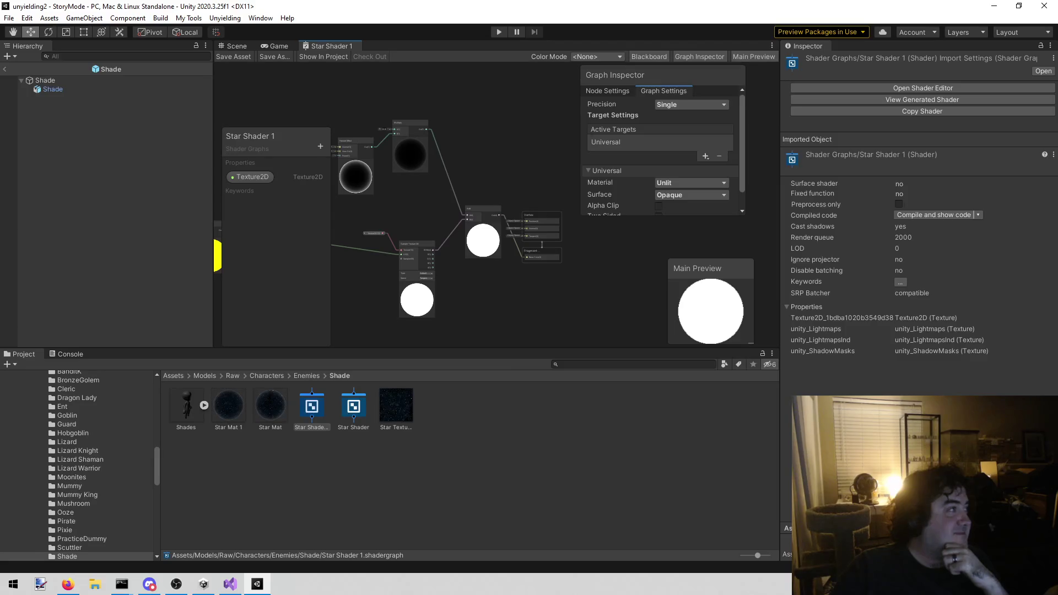
{"action": "key", "text": "alt+Tab"}
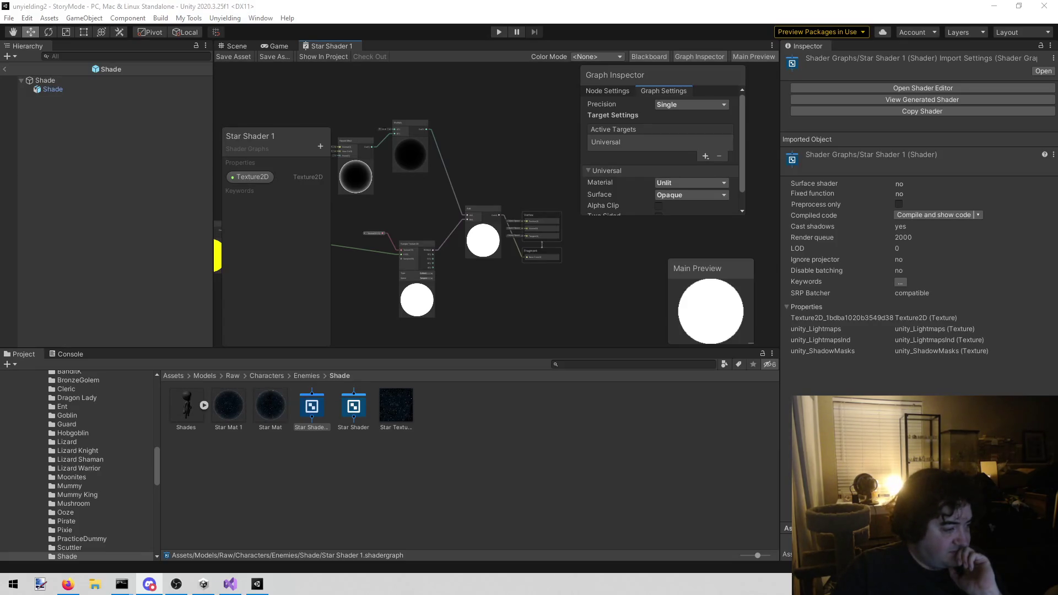
{"action": "key", "text": "alt+Tab"}
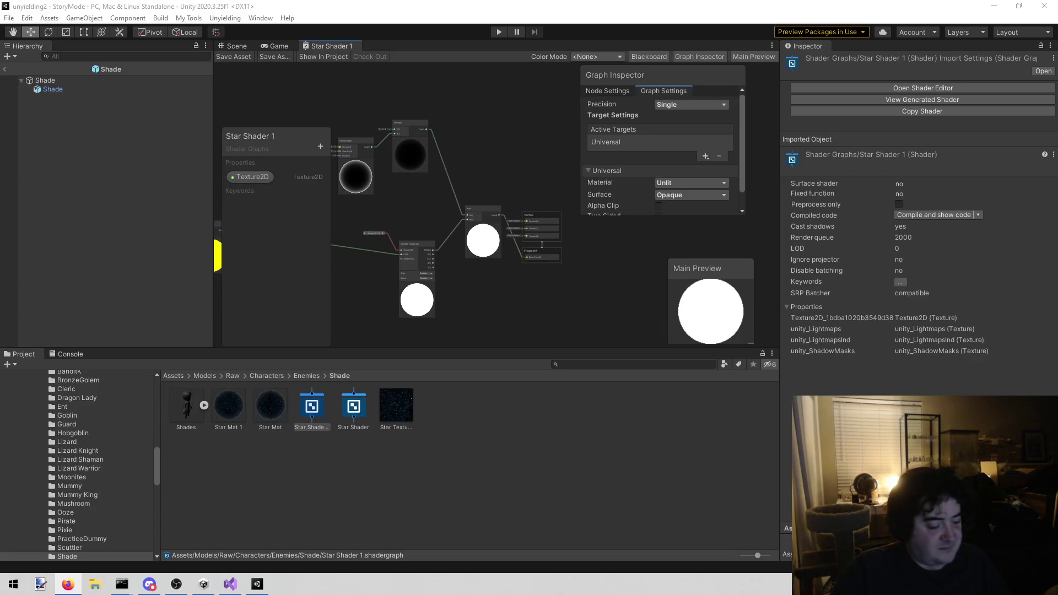
{"action": "key", "text": "alt+Tab"}
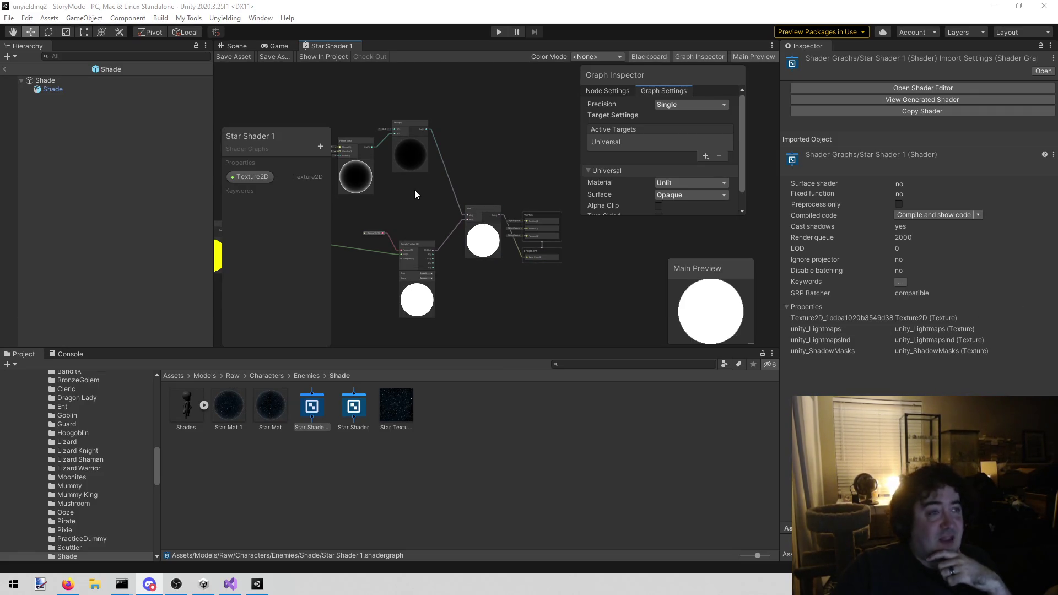
{"action": "left_click_drag", "start_coordinate": [414, 189], "coordinate": [525, 141]}
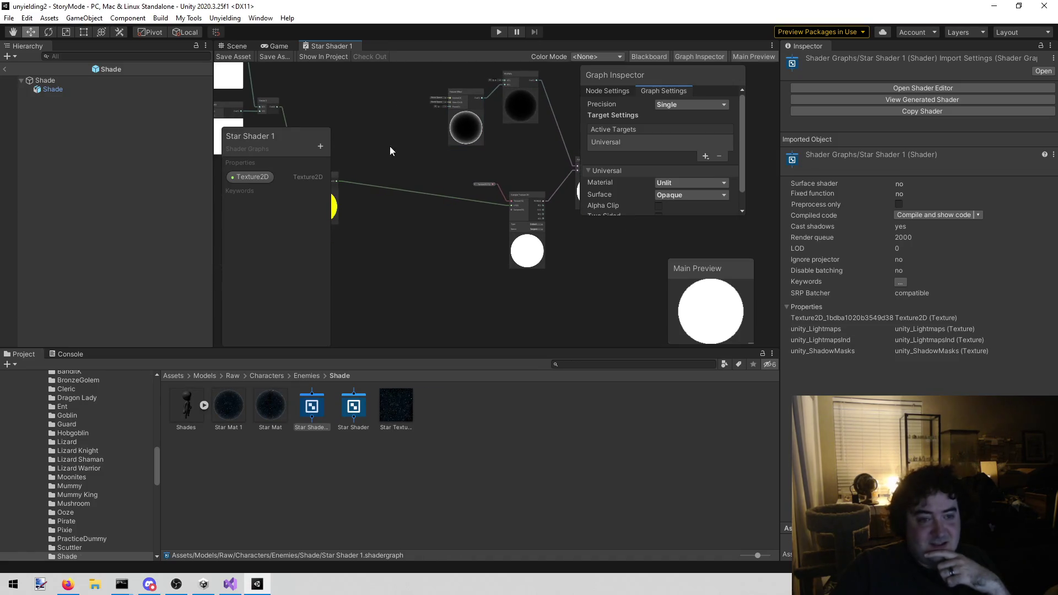
{"action": "left_click_drag", "start_coordinate": [390, 150], "coordinate": [472, 171]}
{"action": "mouse_move", "coordinate": [411, 146]}
{"action": "left_mouse_down"}
{"action": "mouse_move", "coordinate": [504, 157]}
{"action": "mouse_move", "coordinate": [478, 144]}
{"action": "mouse_move", "coordinate": [398, 156]}
{"action": "mouse_move", "coordinate": [389, 169]}
{"action": "left_mouse_up"}
{"action": "left_click_drag", "start_coordinate": [495, 189], "coordinate": [408, 158]}
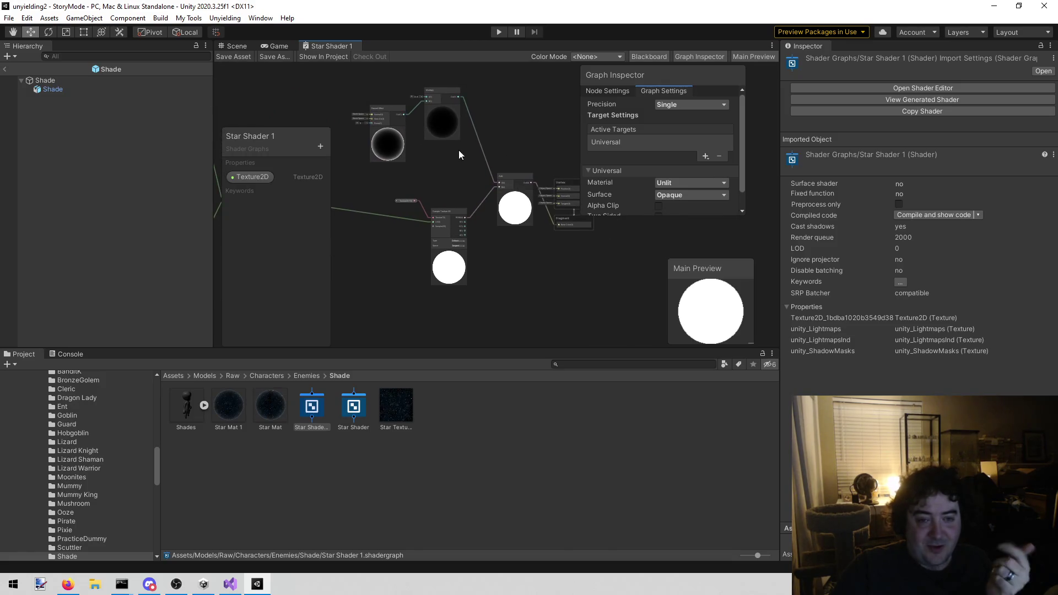
{"action": "scroll", "coordinate": [461, 150], "scroll_direction": "up", "scroll_amount": 2}
{"action": "scroll", "coordinate": [496, 165], "scroll_direction": "down", "scroll_amount": 1}
{"action": "left_click_drag", "start_coordinate": [515, 159], "coordinate": [470, 134]}
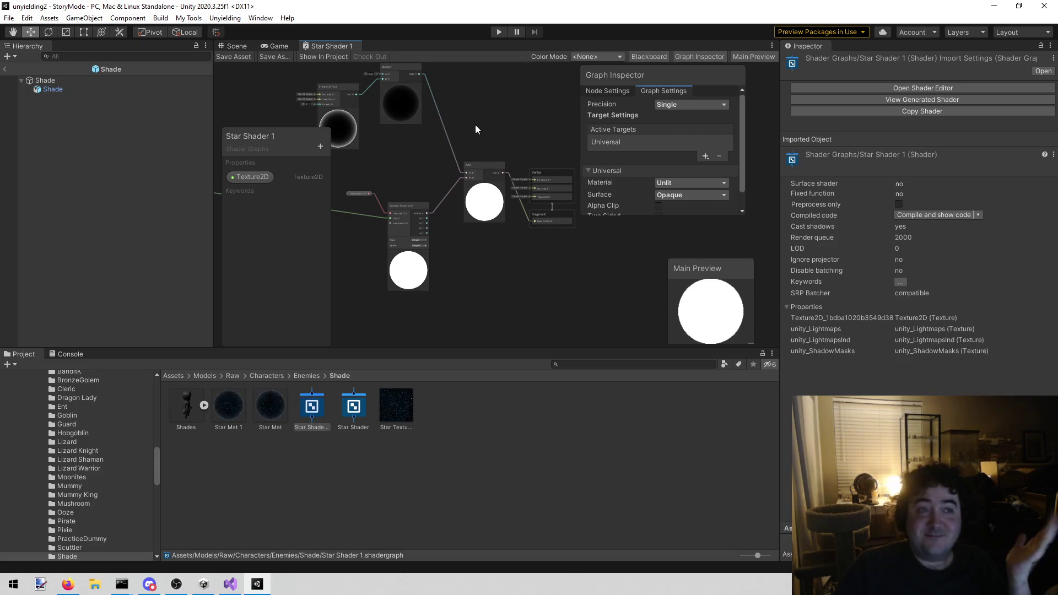
{"action": "mouse_move", "coordinate": [454, 121]}
{"action": "left_mouse_down"}
{"action": "mouse_move", "coordinate": [458, 140]}
{"action": "mouse_move", "coordinate": [425, 91]}
{"action": "mouse_move", "coordinate": [404, 111]}
{"action": "left_mouse_up"}
{"action": "scroll", "coordinate": [450, 110], "scroll_direction": "up", "scroll_amount": 3}
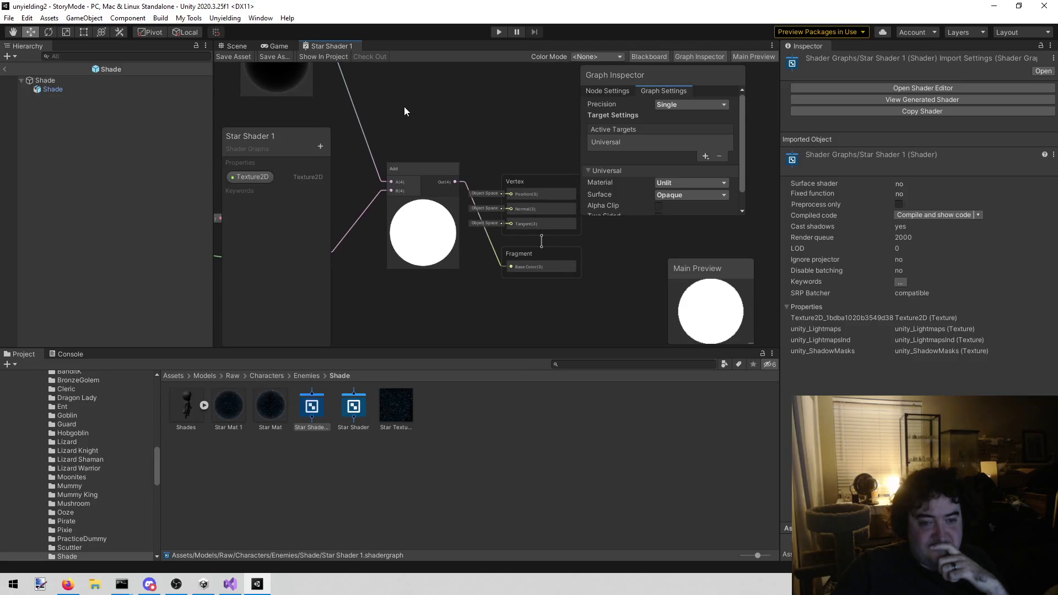
{"action": "scroll", "coordinate": [465, 268], "scroll_direction": "up", "scroll_amount": 3}
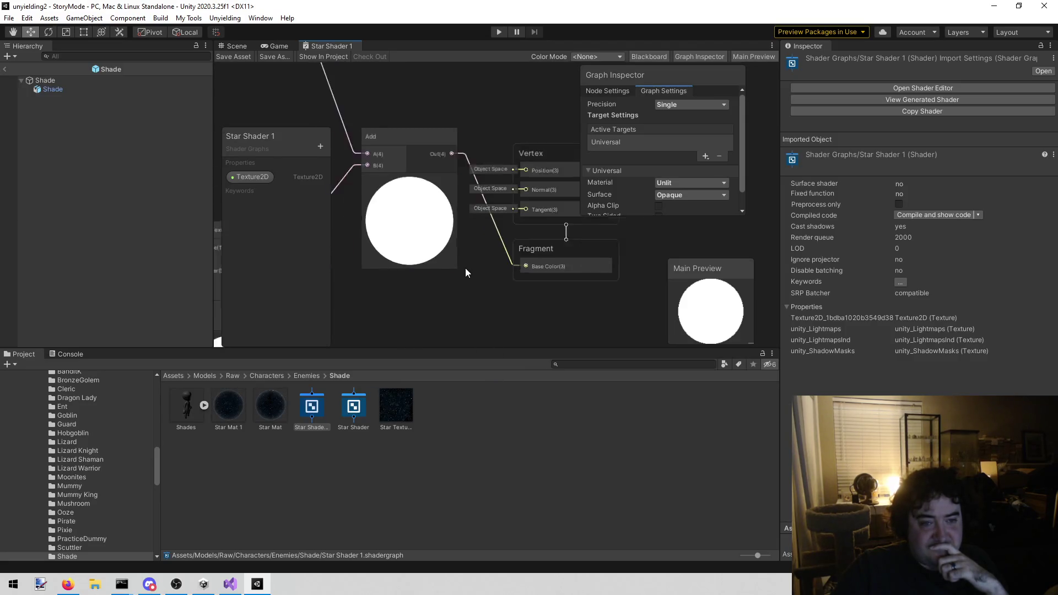
{"action": "scroll", "coordinate": [465, 262], "scroll_direction": "down", "scroll_amount": 3}
{"action": "mouse_move", "coordinate": [378, 104]}
{"action": "left_mouse_down"}
{"action": "mouse_move", "coordinate": [470, 278]}
{"action": "mouse_move", "coordinate": [543, 276]}
{"action": "mouse_move", "coordinate": [477, 176]}
{"action": "left_mouse_up"}
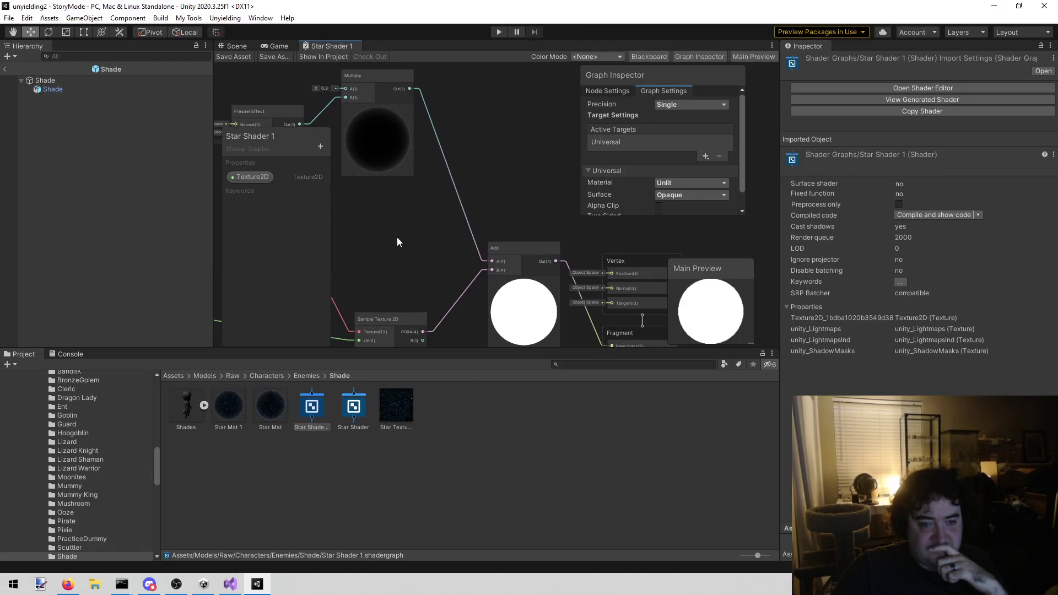
{"action": "mouse_move", "coordinate": [388, 247]}
{"action": "left_mouse_down"}
{"action": "mouse_move", "coordinate": [524, 259]}
{"action": "mouse_move", "coordinate": [474, 236]}
{"action": "mouse_move", "coordinate": [451, 199]}
{"action": "mouse_move", "coordinate": [456, 175]}
{"action": "left_mouse_up"}
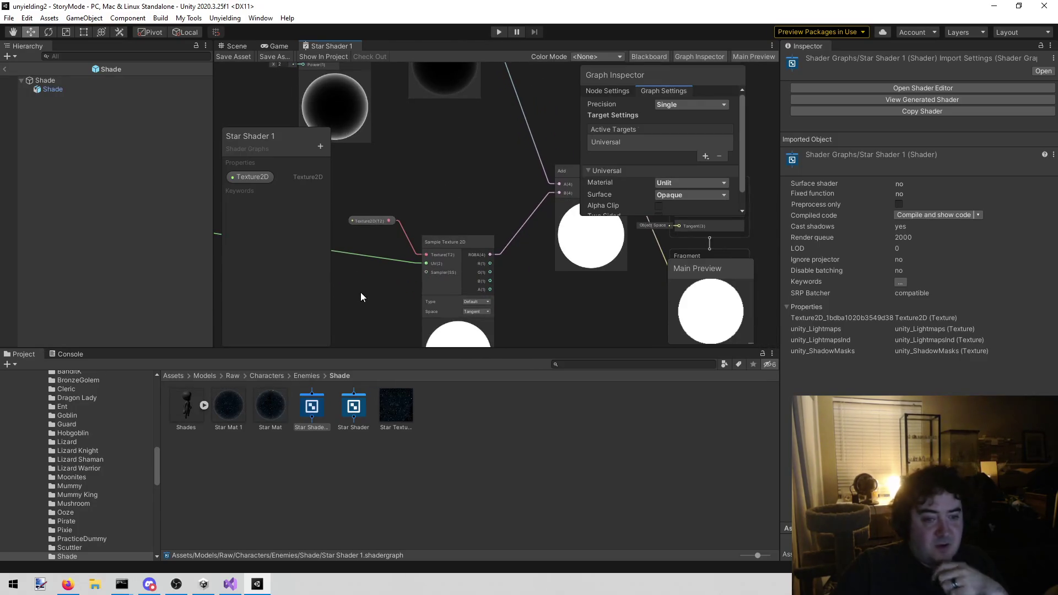
{"action": "mouse_move", "coordinate": [349, 301]}
{"action": "left_mouse_down"}
{"action": "mouse_move", "coordinate": [385, 271]}
{"action": "mouse_move", "coordinate": [393, 232]}
{"action": "mouse_move", "coordinate": [515, 255]}
{"action": "left_mouse_up"}
{"action": "scroll", "coordinate": [393, 233], "scroll_direction": "down", "scroll_amount": 2}
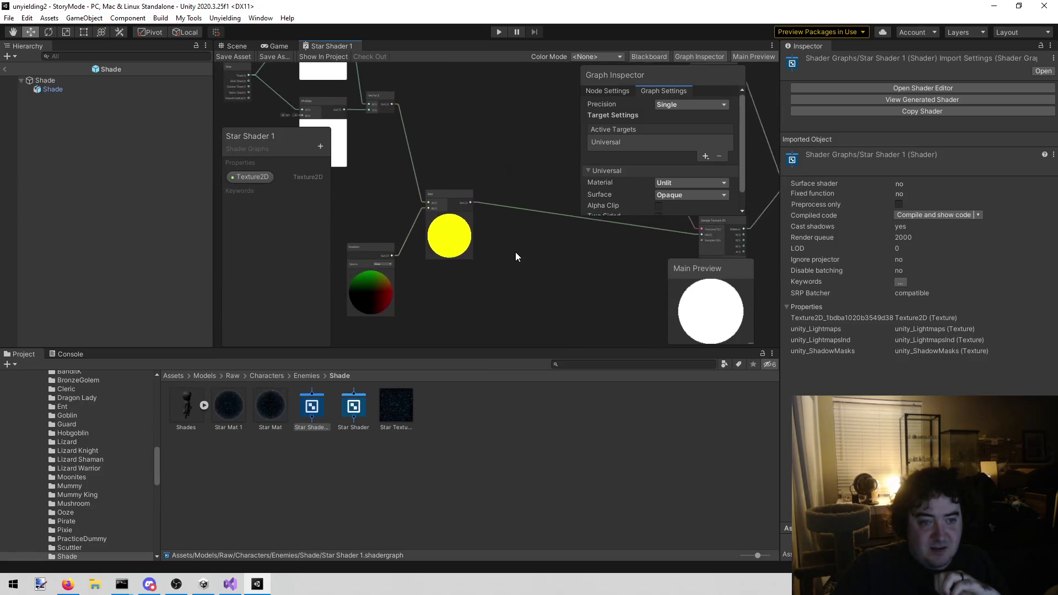
{"action": "mouse_move", "coordinate": [408, 195]}
{"action": "left_mouse_down"}
{"action": "mouse_move", "coordinate": [450, 224]}
{"action": "mouse_move", "coordinate": [479, 287]}
{"action": "mouse_move", "coordinate": [451, 220]}
{"action": "left_mouse_up"}
{"action": "scroll", "coordinate": [451, 220], "scroll_direction": "up", "scroll_amount": 2}
{"action": "left_click", "coordinate": [400, 229]}
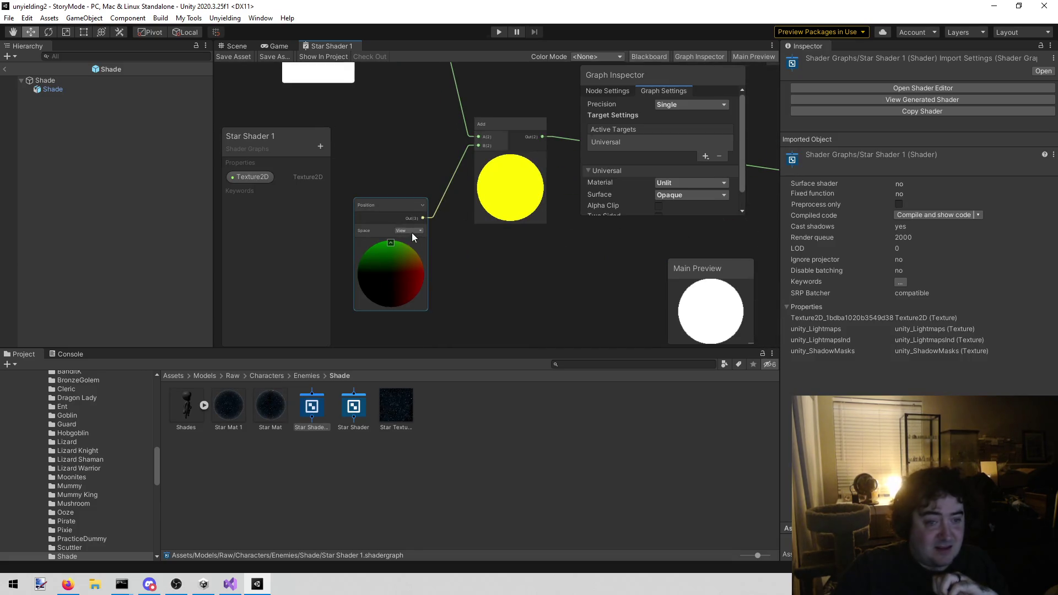
{"action": "scroll", "coordinate": [399, 229], "scroll_direction": "up", "scroll_amount": 2}
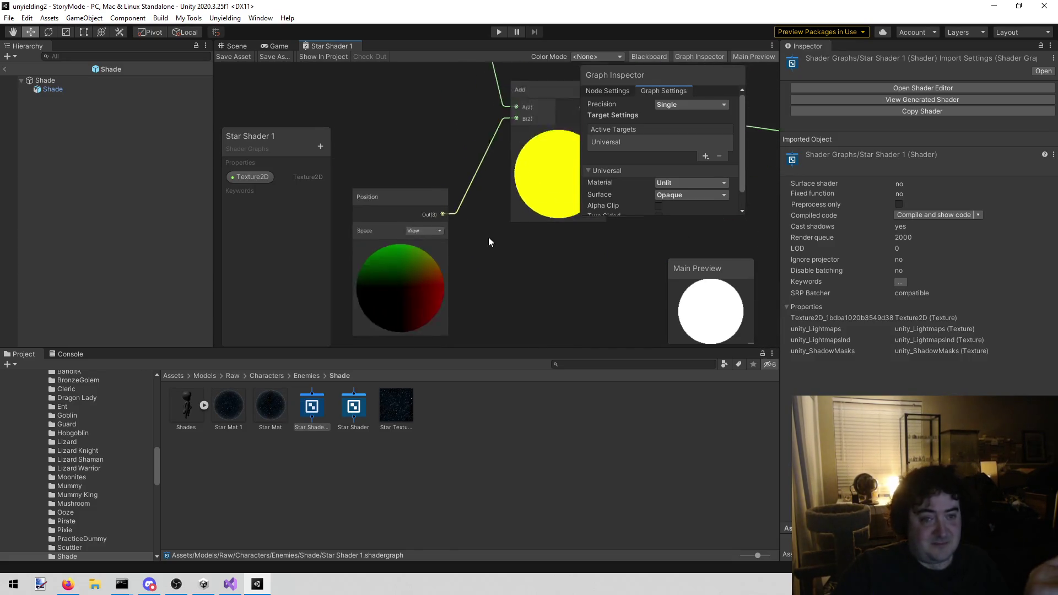
{"action": "scroll", "coordinate": [488, 241], "scroll_direction": "down", "scroll_amount": 3}
{"action": "scroll", "coordinate": [460, 160], "scroll_direction": "up", "scroll_amount": 4}
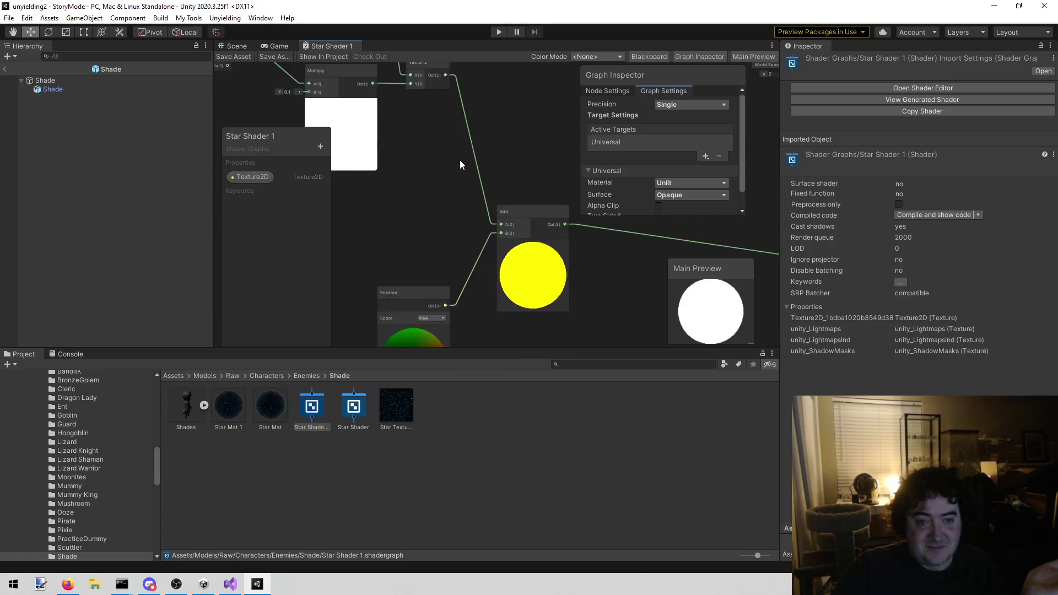
{"action": "scroll", "coordinate": [482, 169], "scroll_direction": "down", "scroll_amount": 2}
{"action": "mouse_move", "coordinate": [608, 259]}
{"action": "left_mouse_down"}
{"action": "mouse_move", "coordinate": [329, 215]}
{"action": "mouse_move", "coordinate": [637, 293]}
{"action": "left_mouse_up"}
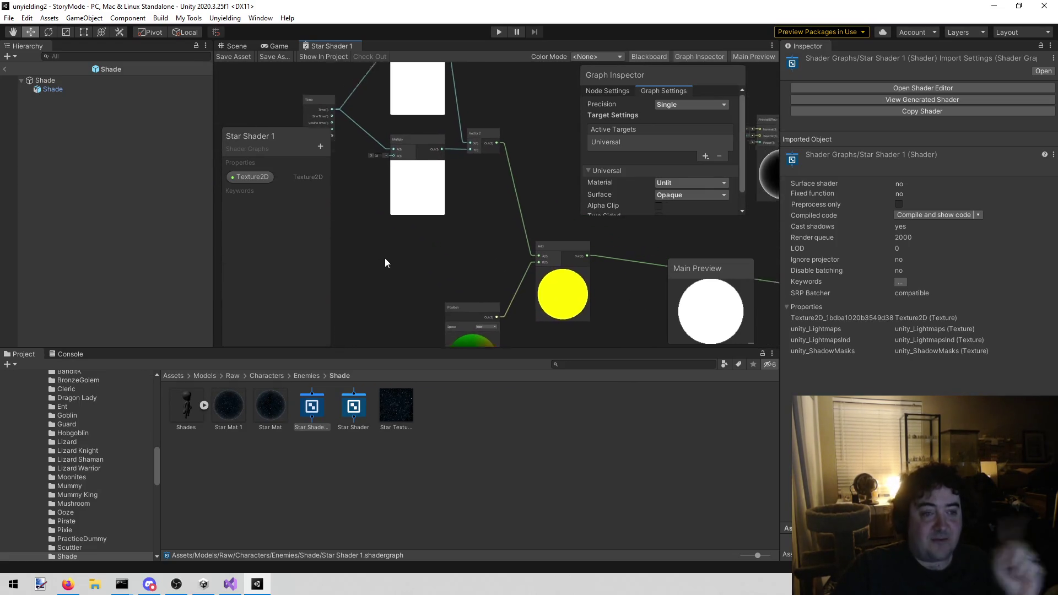
{"action": "scroll", "coordinate": [384, 257], "scroll_direction": "up", "scroll_amount": 1}
{"action": "scroll", "coordinate": [370, 140], "scroll_direction": "up", "scroll_amount": 2}
{"action": "mouse_move", "coordinate": [370, 140]}
{"action": "left_mouse_down"}
{"action": "mouse_move", "coordinate": [385, 128]}
{"action": "mouse_move", "coordinate": [392, 167]}
{"action": "left_mouse_up"}
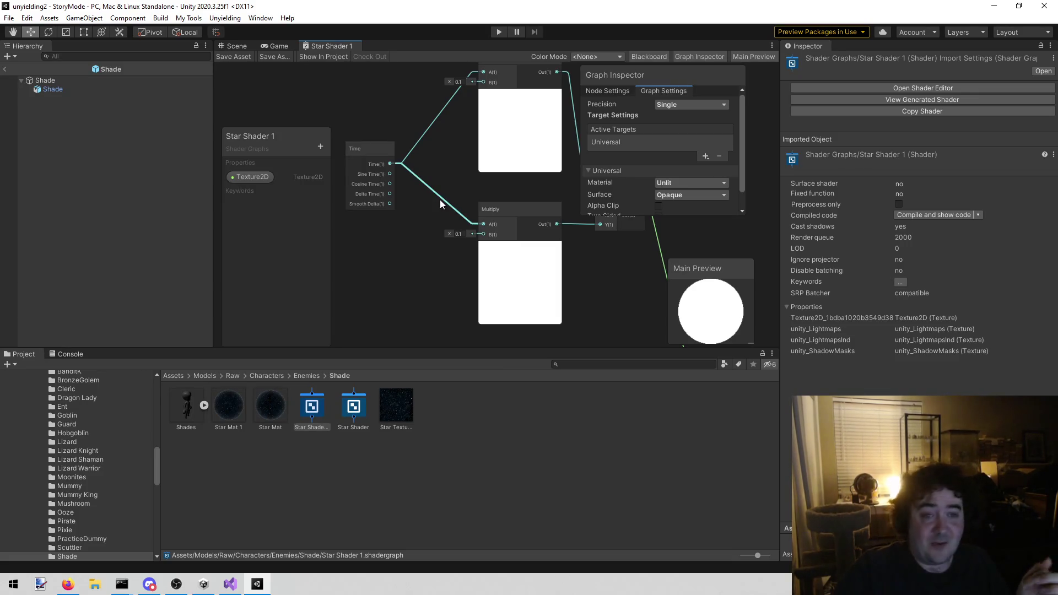
{"action": "mouse_move", "coordinate": [604, 298]}
{"action": "left_mouse_down"}
{"action": "mouse_move", "coordinate": [540, 291]}
{"action": "mouse_move", "coordinate": [517, 221]}
{"action": "mouse_move", "coordinate": [475, 174]}
{"action": "mouse_move", "coordinate": [461, 107]}
{"action": "left_mouse_up"}
{"action": "left_click", "coordinate": [433, 307]}
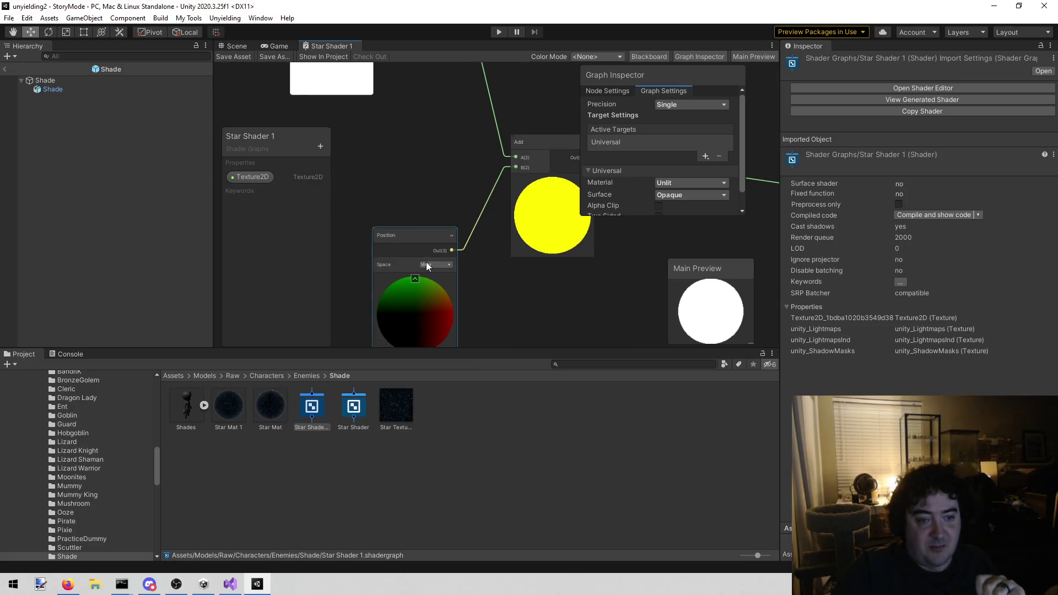
{"action": "left_click", "coordinate": [547, 305]}
{"action": "left_click_drag", "start_coordinate": [550, 314], "coordinate": [448, 316]}
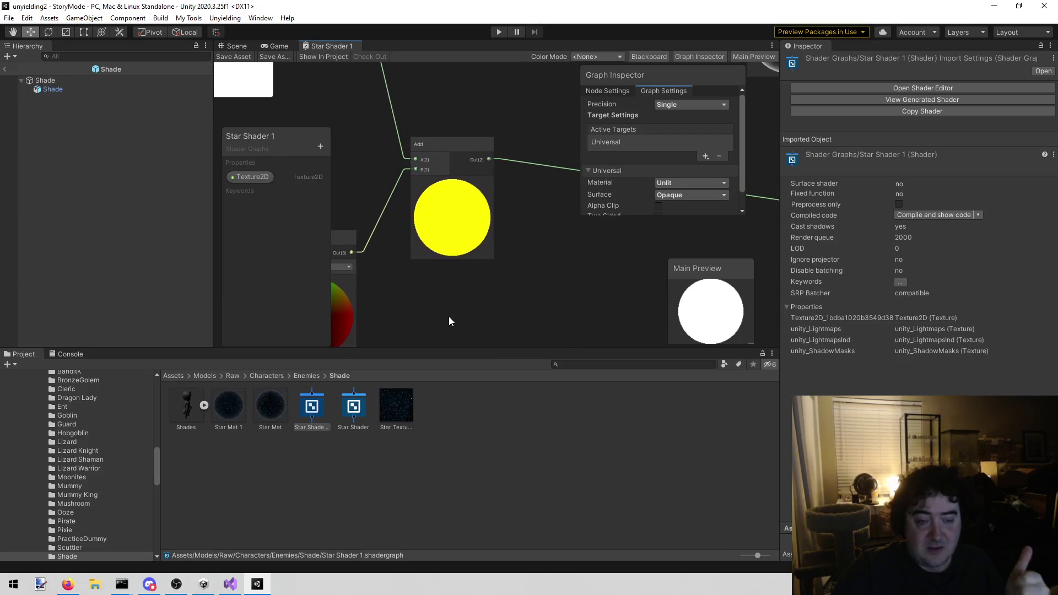
{"action": "mouse_move", "coordinate": [556, 276]}
{"action": "left_mouse_down"}
{"action": "mouse_move", "coordinate": [297, 289]}
{"action": "mouse_move", "coordinate": [339, 268]}
{"action": "mouse_move", "coordinate": [308, 250]}
{"action": "left_mouse_up"}
{"action": "left_click_drag", "start_coordinate": [488, 165], "coordinate": [395, 223]}
{"action": "left_click_drag", "start_coordinate": [457, 197], "coordinate": [528, 310]}
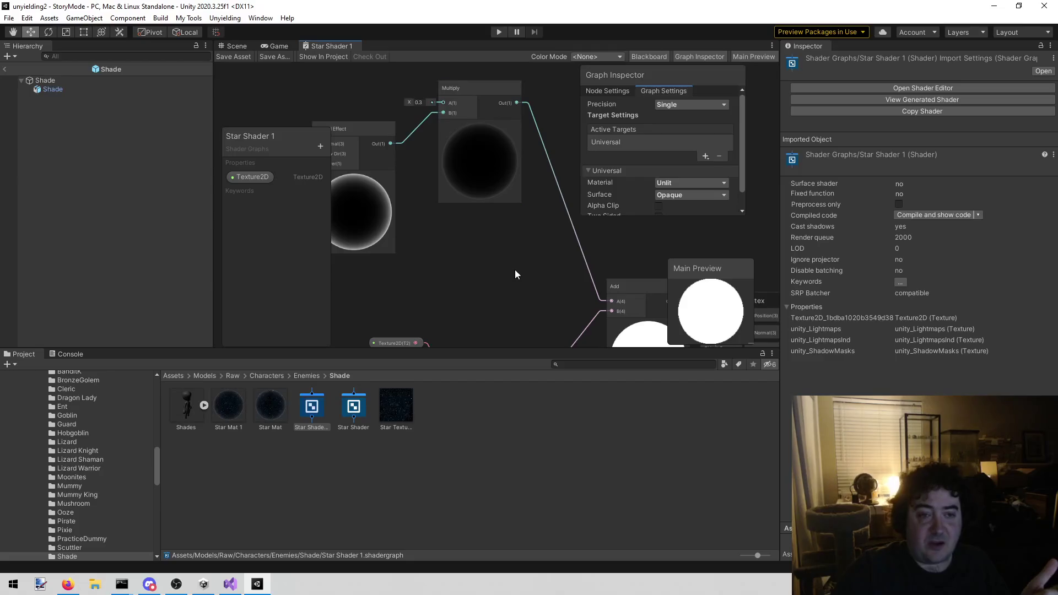
{"action": "left_click_drag", "start_coordinate": [515, 270], "coordinate": [403, 243]}
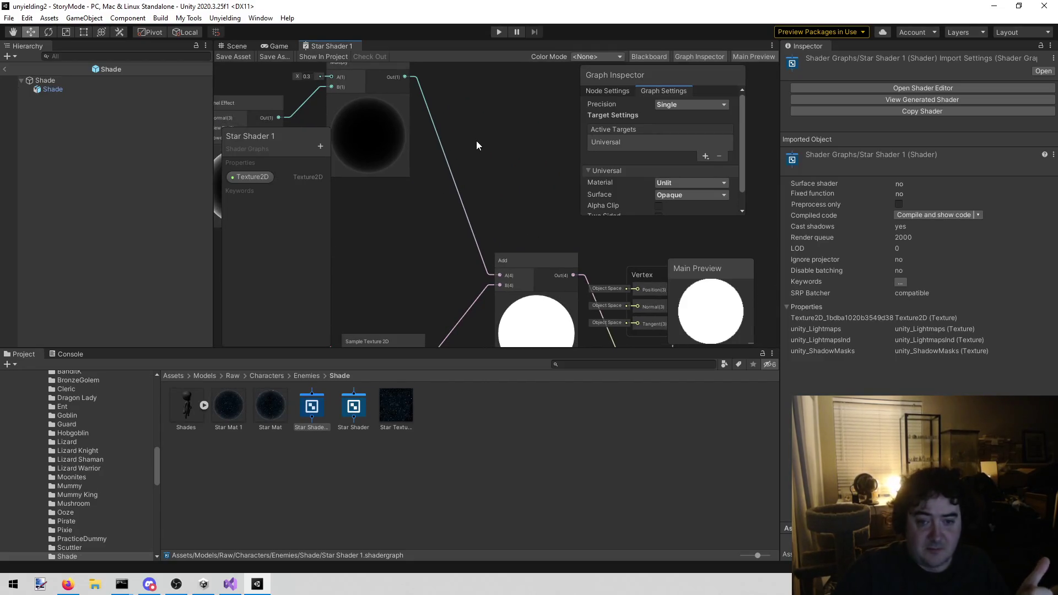
{"action": "mouse_move", "coordinate": [536, 135]}
{"action": "left_mouse_down"}
{"action": "mouse_move", "coordinate": [420, 109]}
{"action": "mouse_move", "coordinate": [411, 38]}
{"action": "left_mouse_up"}
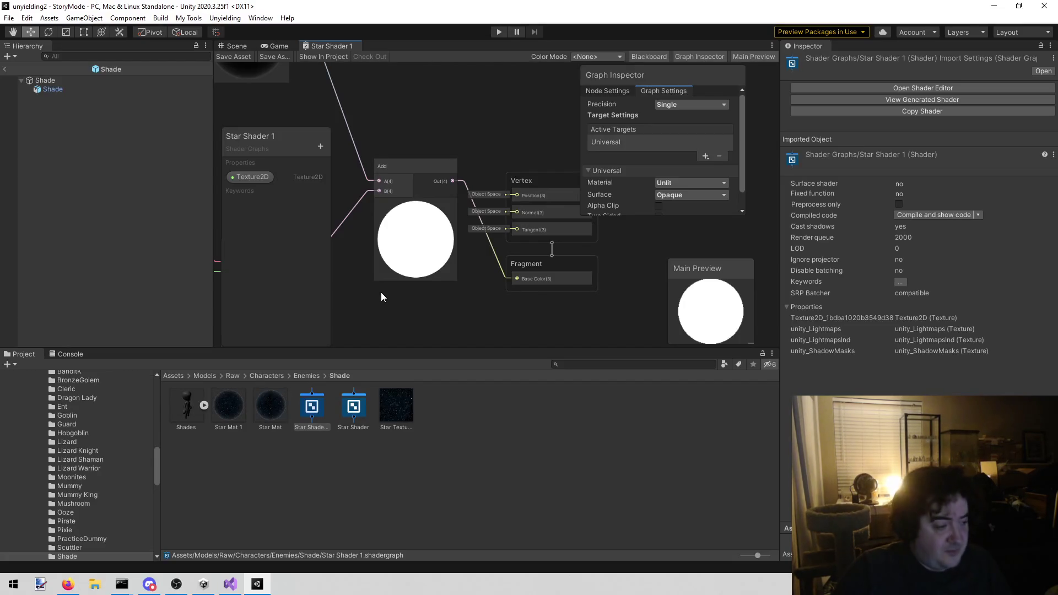
Pan the Star Shader 1 graph to the Sample Texture node, then bring up todo.txt.
{"action": "scroll", "coordinate": [382, 291], "scroll_direction": "down", "scroll_amount": 3}
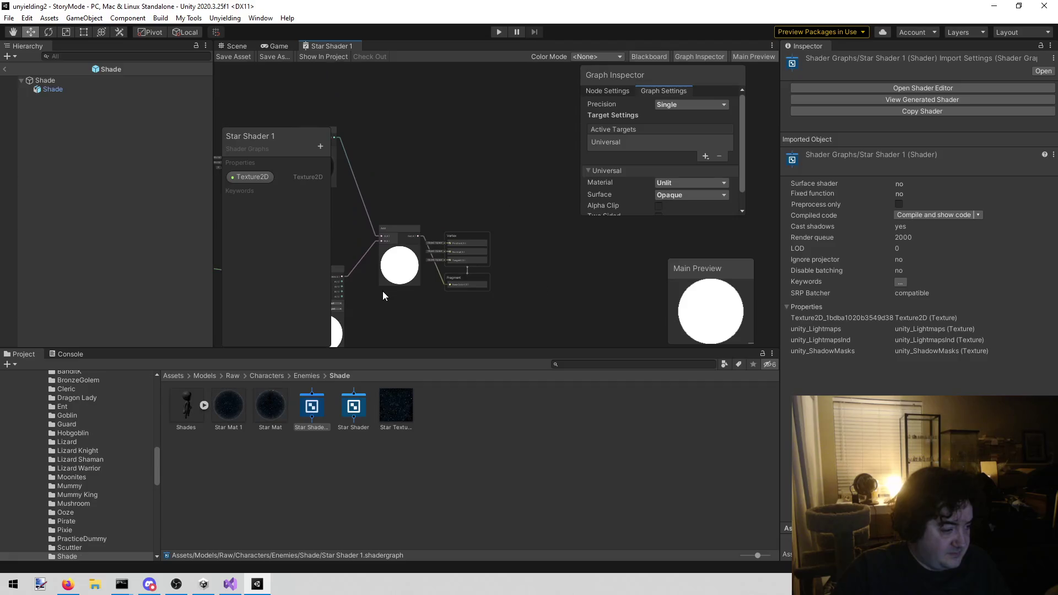
{"action": "scroll", "coordinate": [394, 300], "scroll_direction": "up", "scroll_amount": 4}
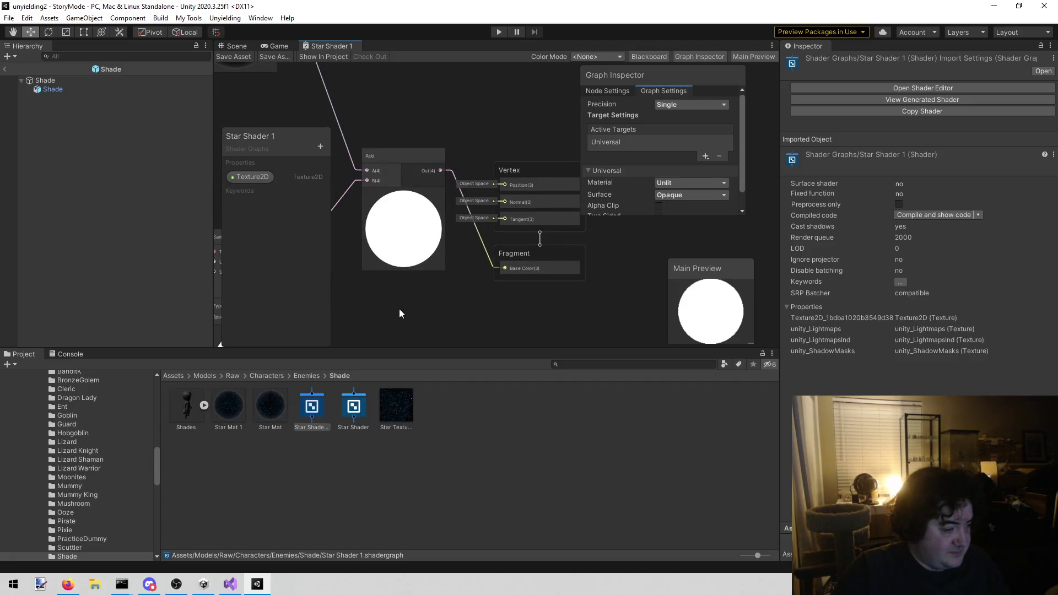
{"action": "mouse_move", "coordinate": [365, 293]}
{"action": "left_mouse_down"}
{"action": "mouse_move", "coordinate": [419, 302]}
{"action": "mouse_move", "coordinate": [441, 262]}
{"action": "left_mouse_up"}
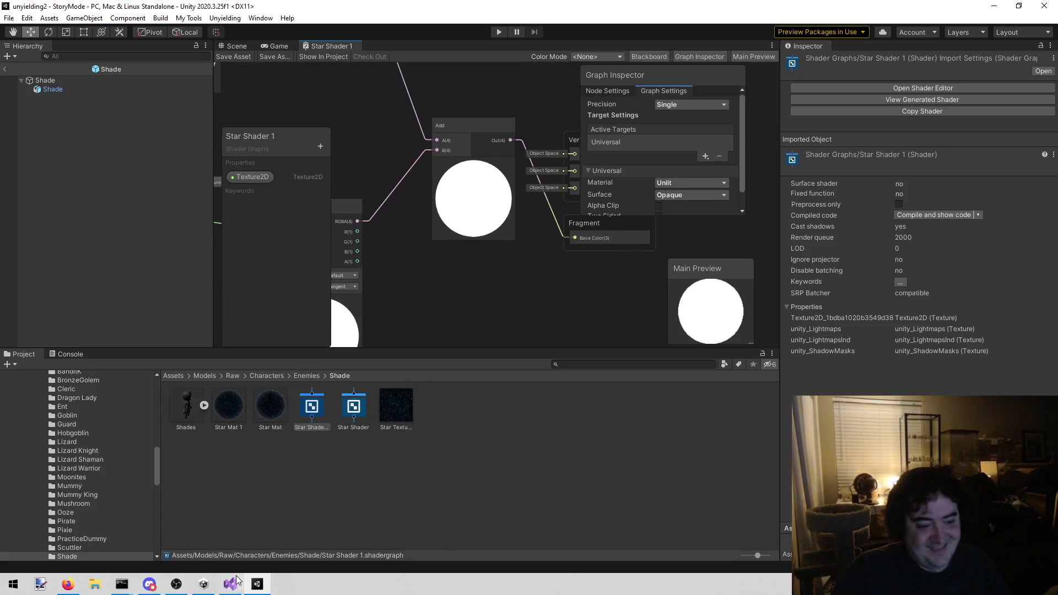
{"action": "key", "text": "alt+Tab"}
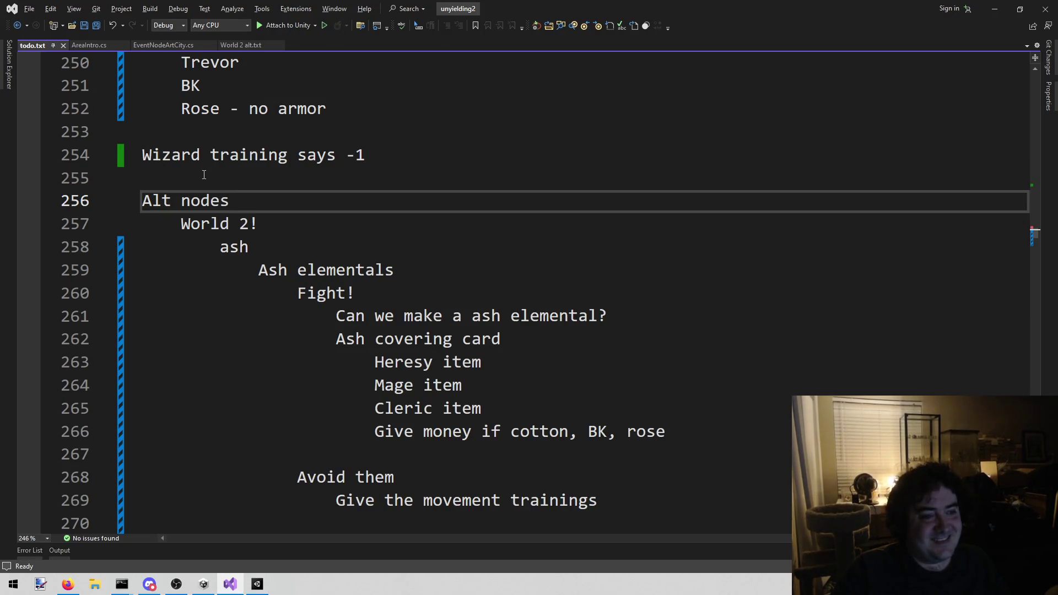
Open blank lines in todo.txt below 'Wizard training says -1', above Alt nodes.
{"action": "left_click", "coordinate": [203, 173]}
{"action": "key", "text": "Return"}
{"action": "key", "text": "Return"}
{"action": "key", "text": "Up"}
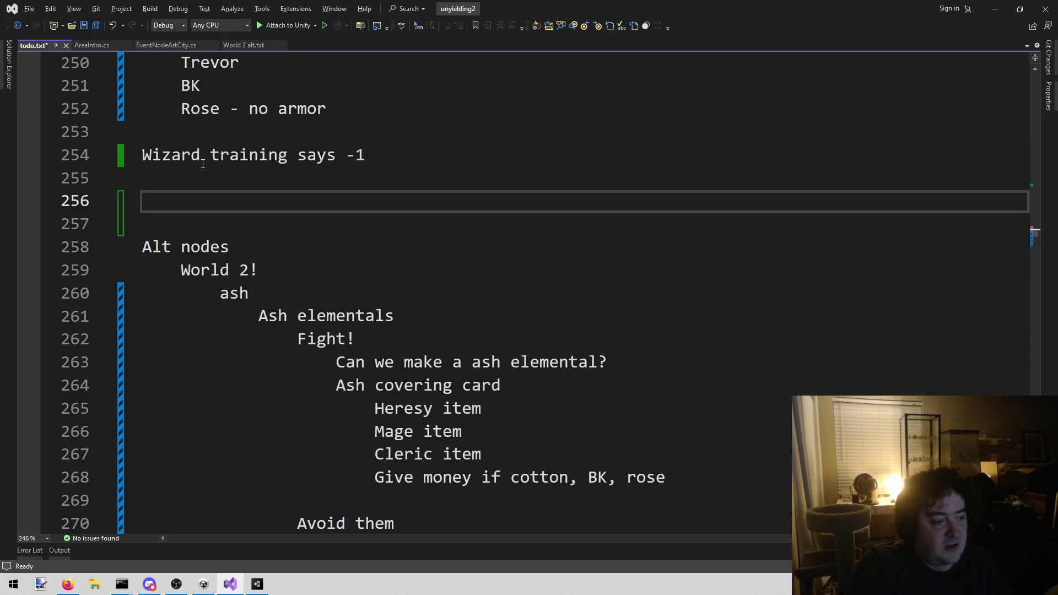
Write 'Try to change the texture' and 'What is the different route?' on two lines.
{"action": "type", "text": "Try to change h"}
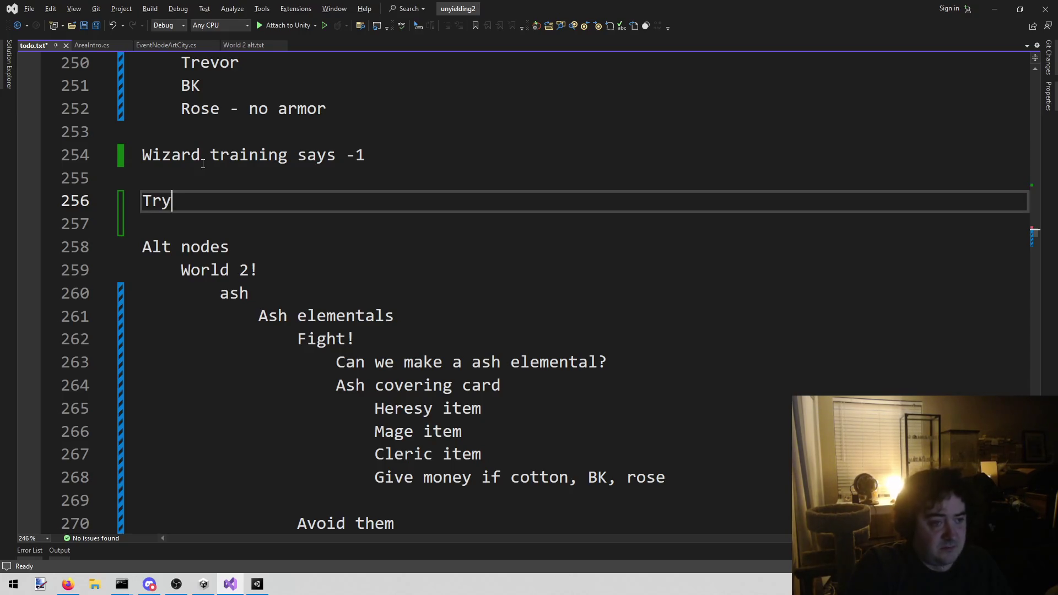
{"action": "key", "text": "BackSpace"}
{"action": "type", "text": "th"}
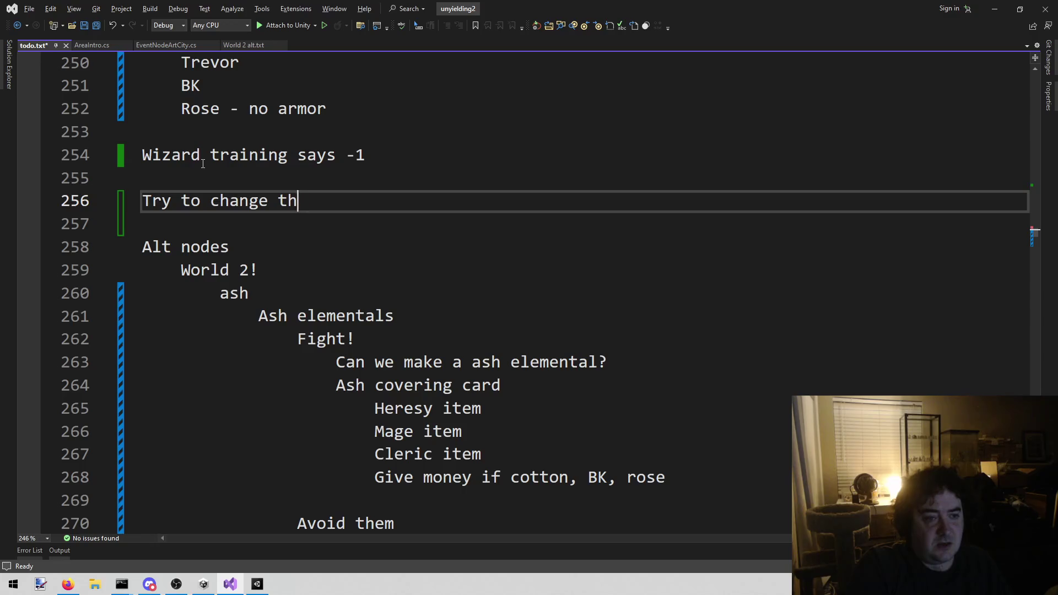
{"action": "type", "text": "e texture"}
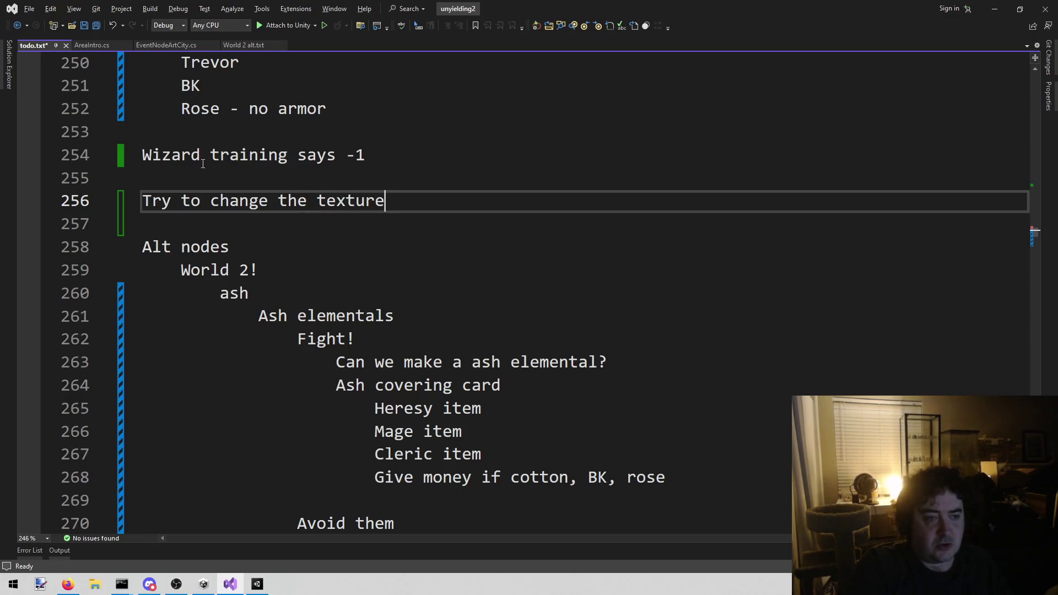
{"action": "key", "text": "Return"}
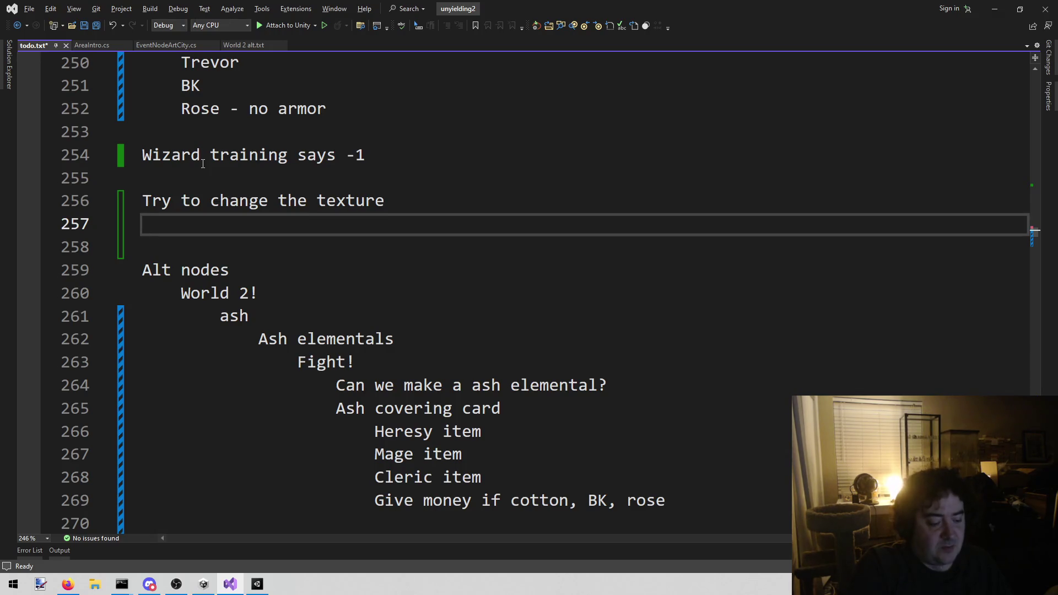
{"action": "type", "text": "What is the duiff"}
{"action": "key", "text": "BackSpace"}
{"action": "key", "text": "BackSpace"}
{"action": "key", "text": "BackSpace"}
{"action": "key", "text": "BackSpace"}
{"action": "type", "text": "ifferent "}
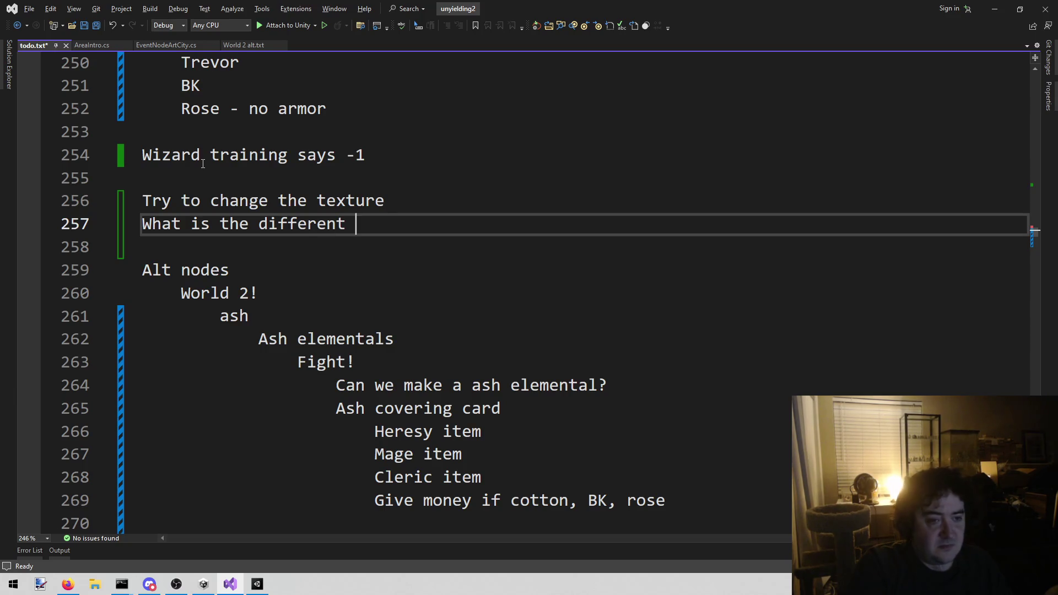
{"action": "type", "text": "route"}
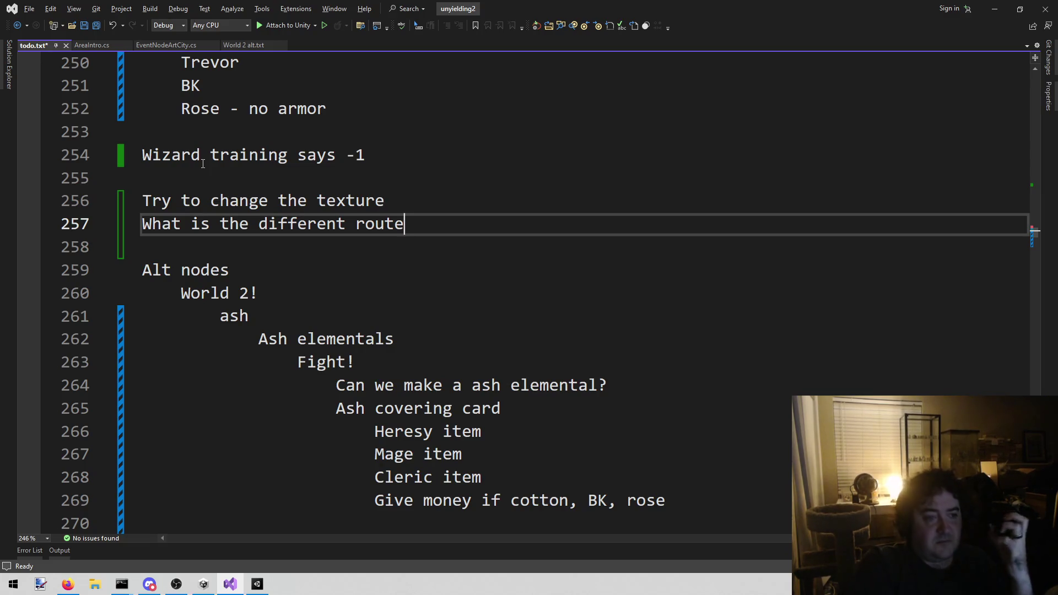
{"action": "type", "text": "?"}
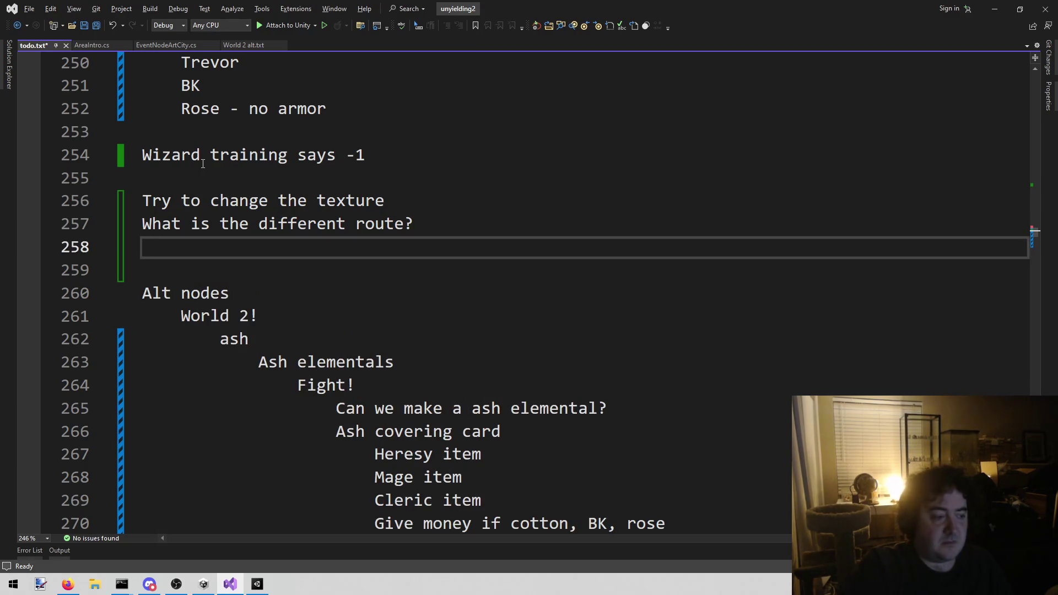
Add the indented idea 'Flat, boring texture?' under the route question.
{"action": "type", "text": "Fkl"}
{"action": "key", "text": "BackSpace"}
{"action": "key", "text": "BackSpace"}
{"action": "type", "text": "lat"}
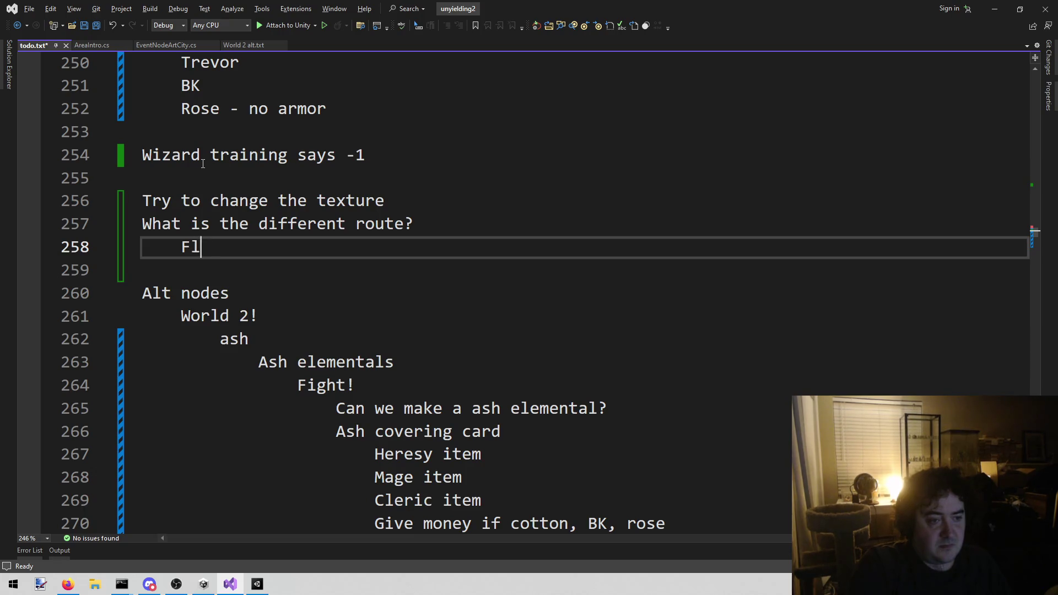
{"action": "key", "text": "BackSpace"}
{"action": "type", "text": ", boring texture?"}
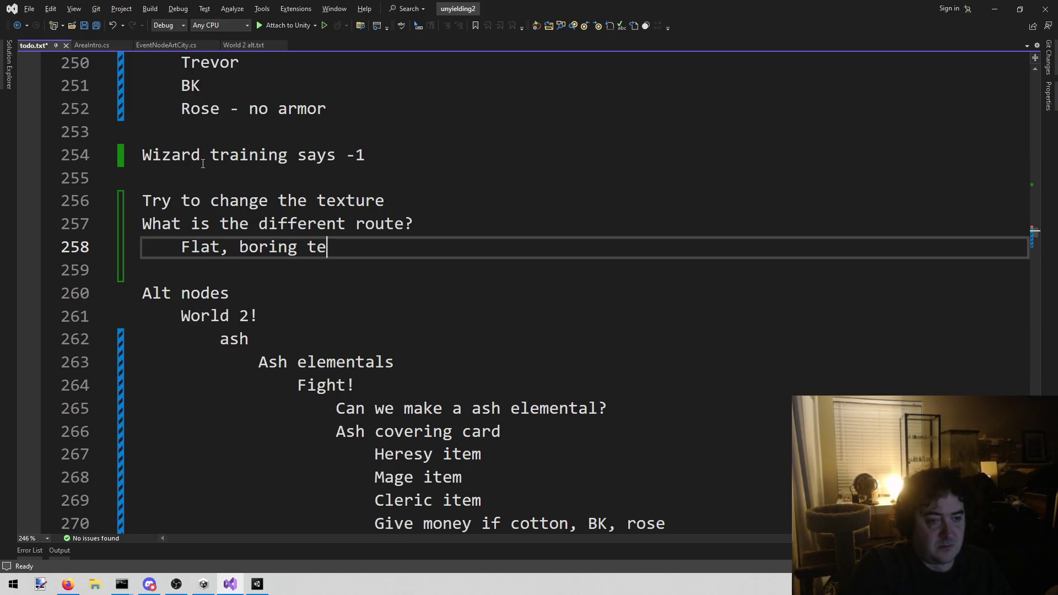
{"action": "key", "text": "Return"}
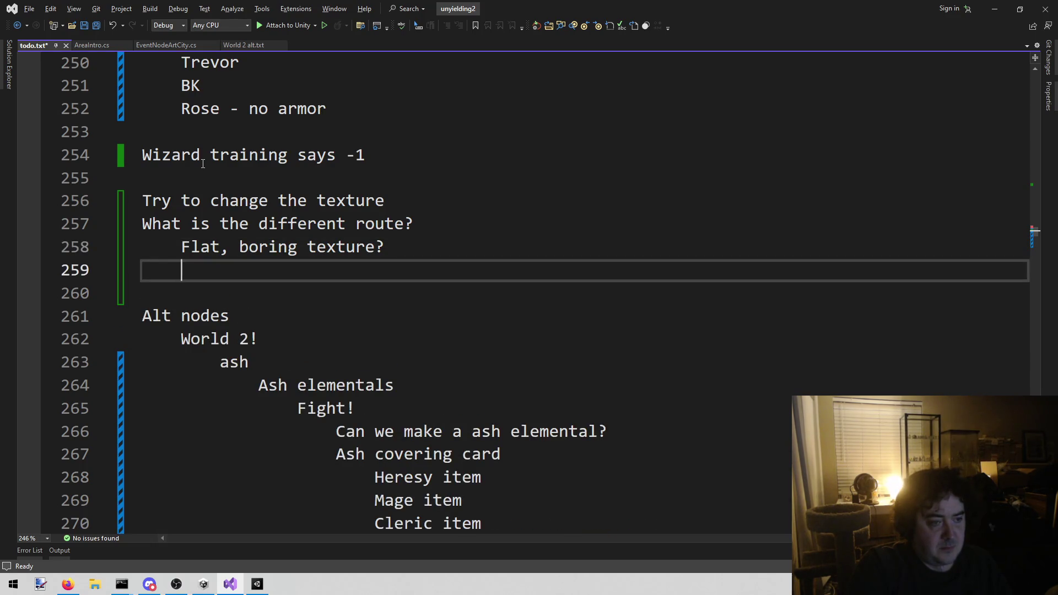
Add the next indented idea as '???Particle effect???'.
{"action": "type", "text": "What does"}
{"action": "key", "text": "BackSpace"}
{"action": "key", "text": "BackSpace"}
{"action": "key", "text": "BackSpace"}
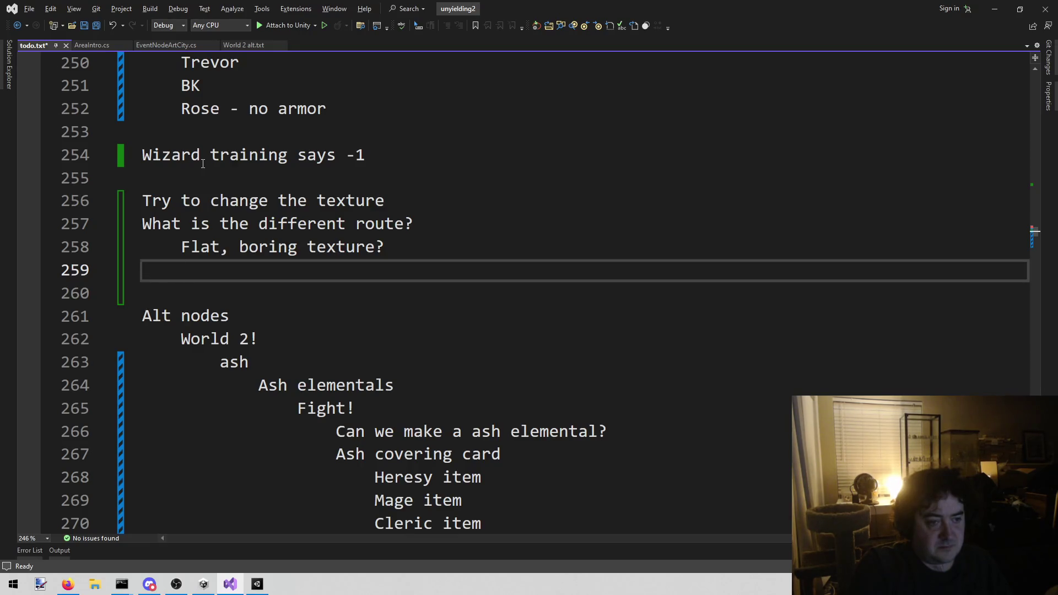
{"action": "type", "text": "Particle"}
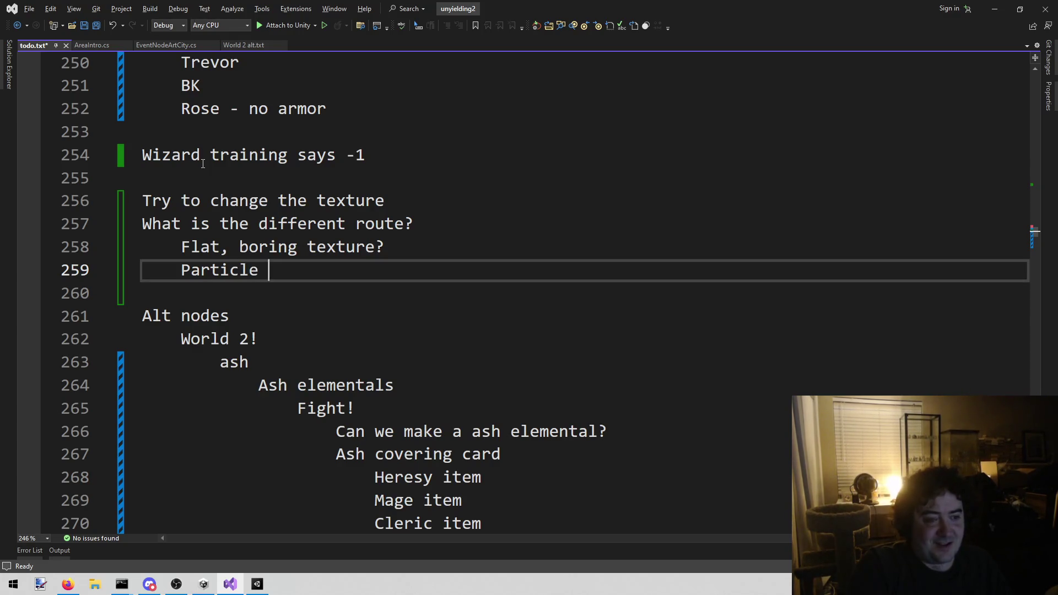
{"action": "type", "text": " e"}
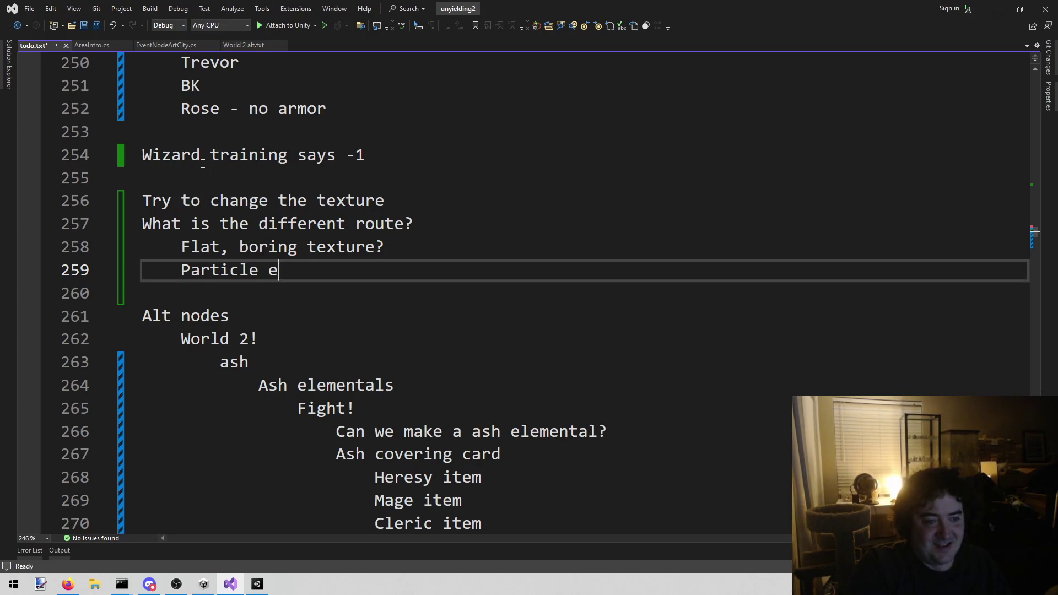
{"action": "type", "text": "ffect???"}
{"action": "key", "text": "Home"}
{"action": "type", "text": "???"}
{"action": "key", "text": "End"}
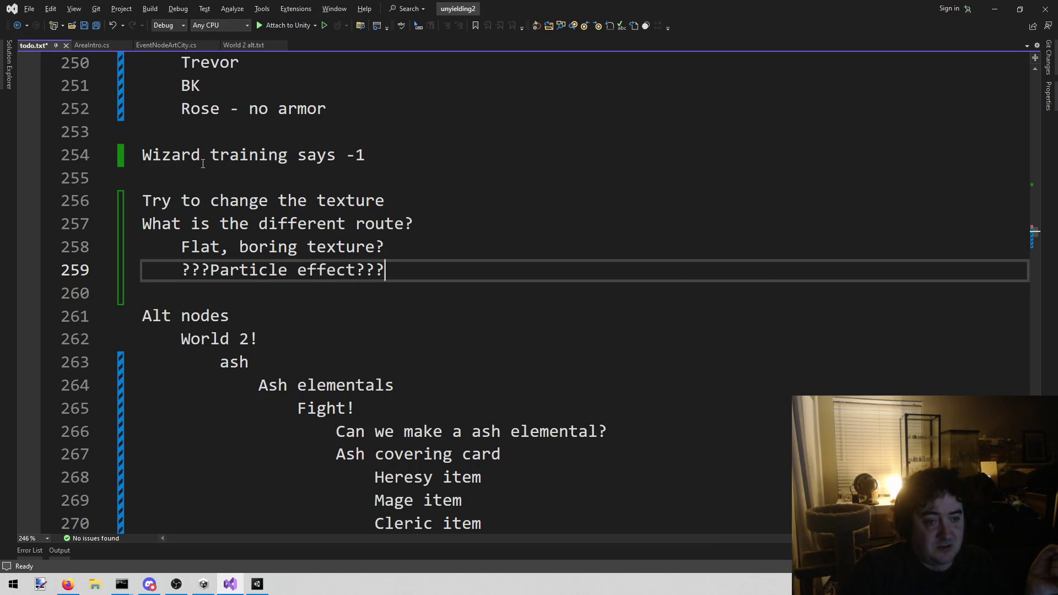
Delete the 'Flat, boring texture?' line and its empty leftover line.
{"action": "key", "text": "Up"}
{"action": "key", "text": "shift+Home"}
{"action": "key", "text": "BackSpace"}
{"action": "key", "text": "BackSpace"}
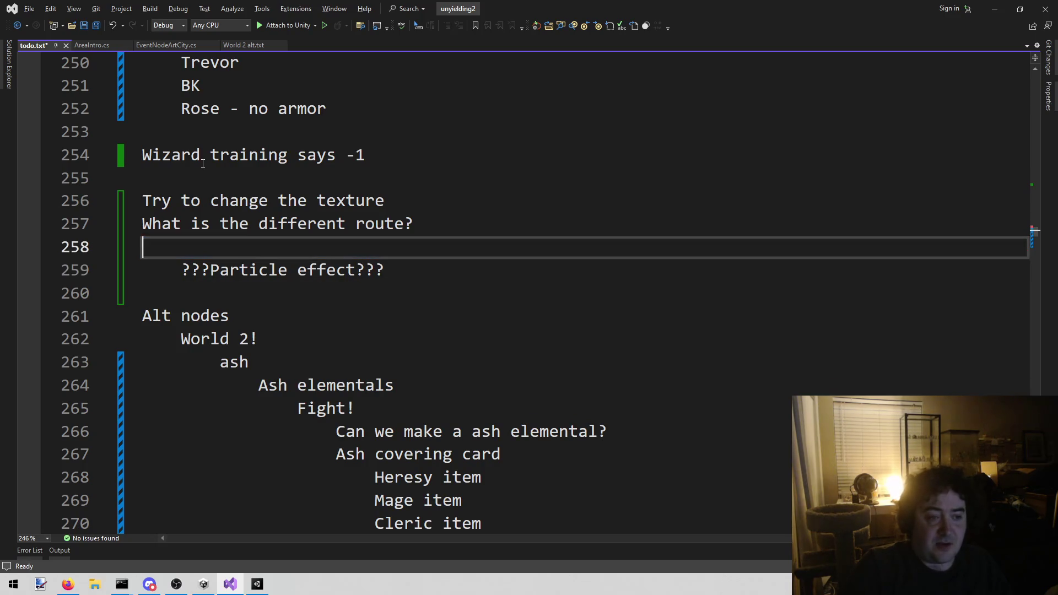
{"action": "key", "text": "BackSpace"}
{"action": "mouse_move", "coordinate": [182, 247]}
{"action": "left_mouse_down"}
{"action": "mouse_move", "coordinate": [212, 271]}
{"action": "mouse_move", "coordinate": [402, 252]}
{"action": "mouse_move", "coordinate": [180, 241]}
{"action": "left_mouse_up"}
{"action": "left_click", "coordinate": [421, 255]}
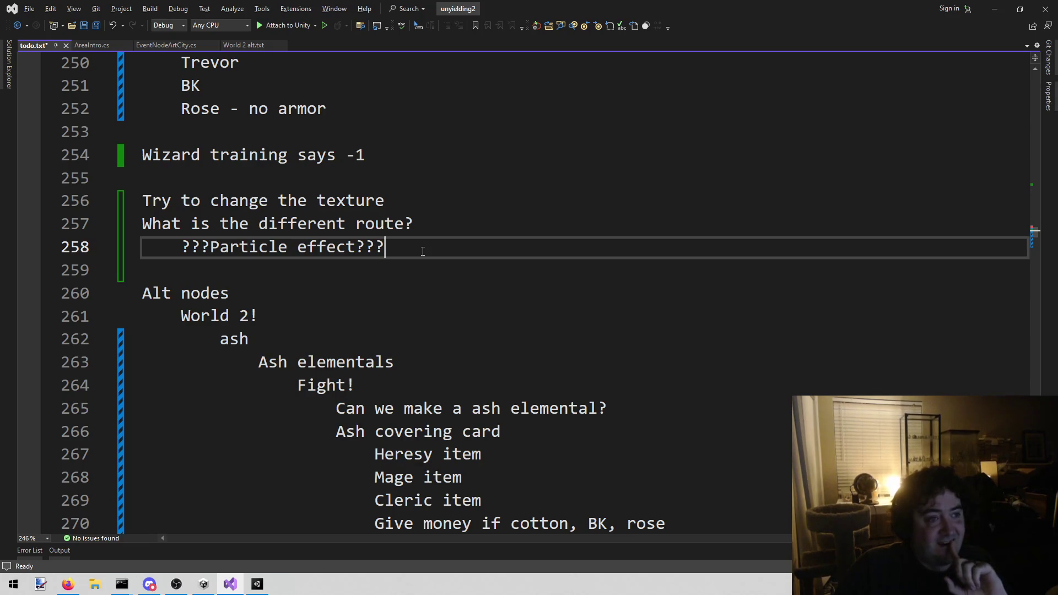
Add 'Dither effect on the model?!?!?!?!?!' below the particle effect idea and select it.
{"action": "key", "text": "Return"}
{"action": "type", "text": "Dither ef"}
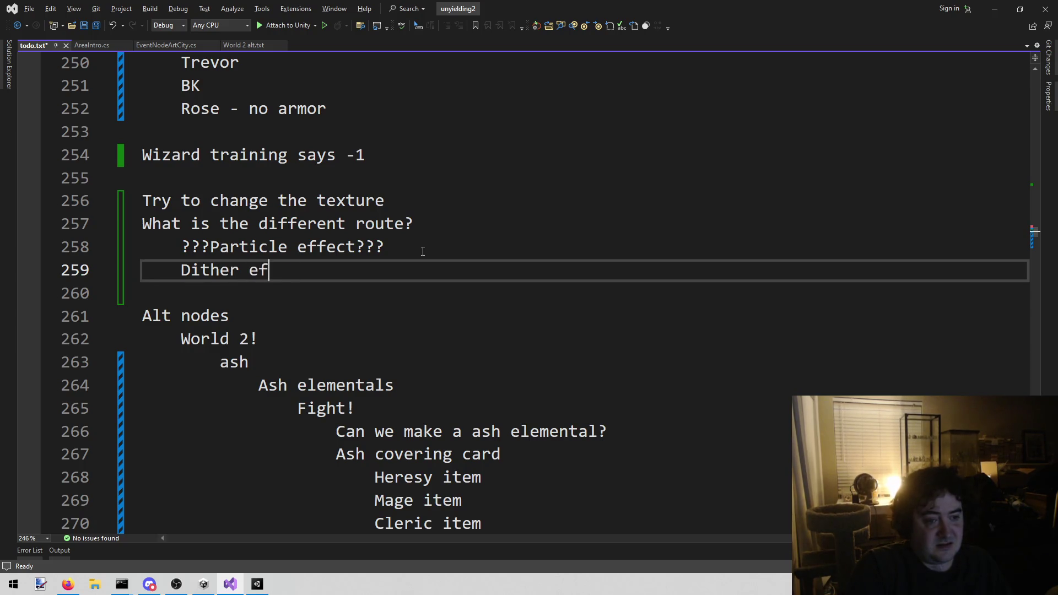
{"action": "type", "text": "fect on the model"}
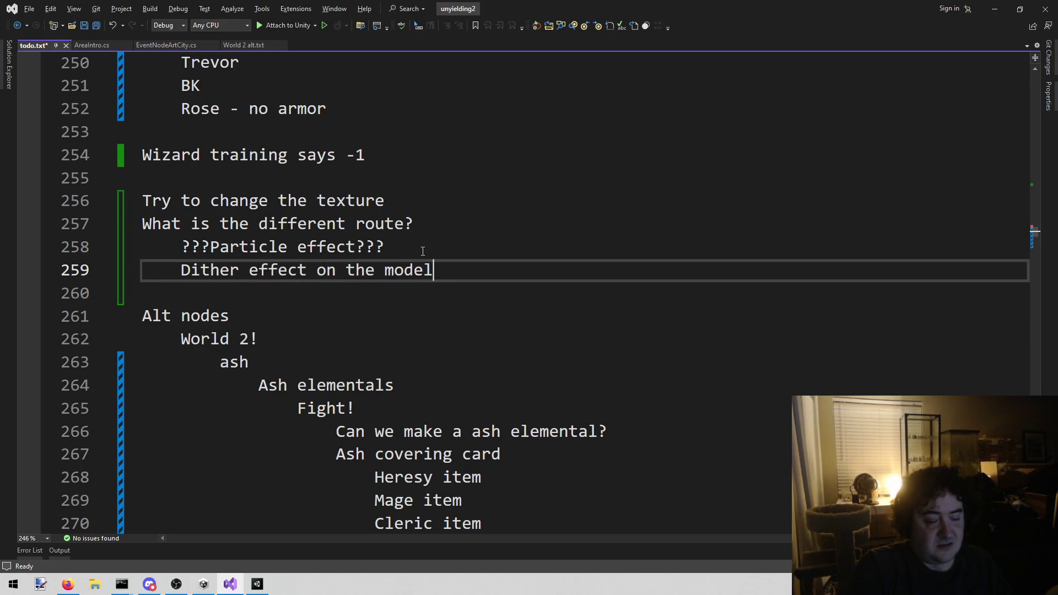
{"action": "type", "text": "?!?!?!?!?!"}
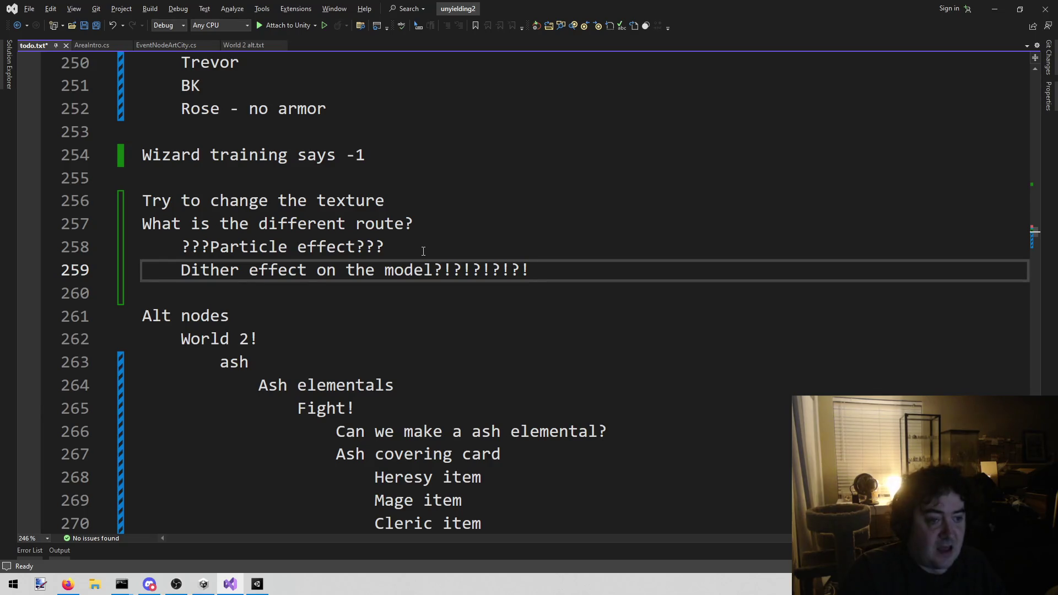
{"action": "key", "text": "shift+Home"}
Delete the dither effect idea from todo.txt.
{"action": "key", "text": "BackSpace"}
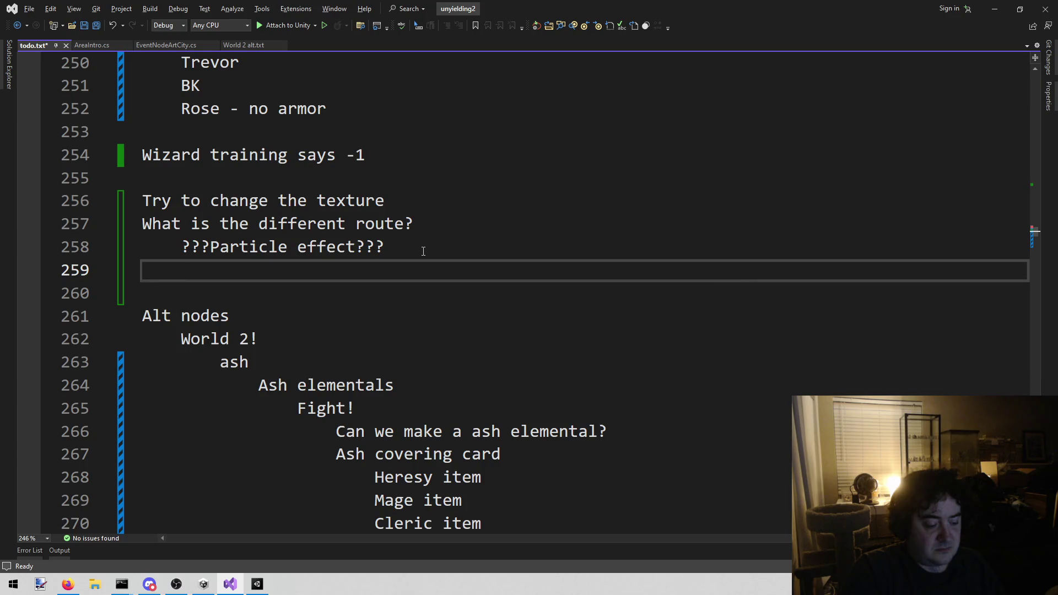
Write 'scrolling texture on the alpha channel' with an indented 'Keep it "grainy"' line beneath.
{"action": "type", "text": "scrollingt"}
{"action": "key", "text": "BackSpace"}
{"action": "key", "text": "BackSpace"}
{"action": "type", "text": "texture on "}
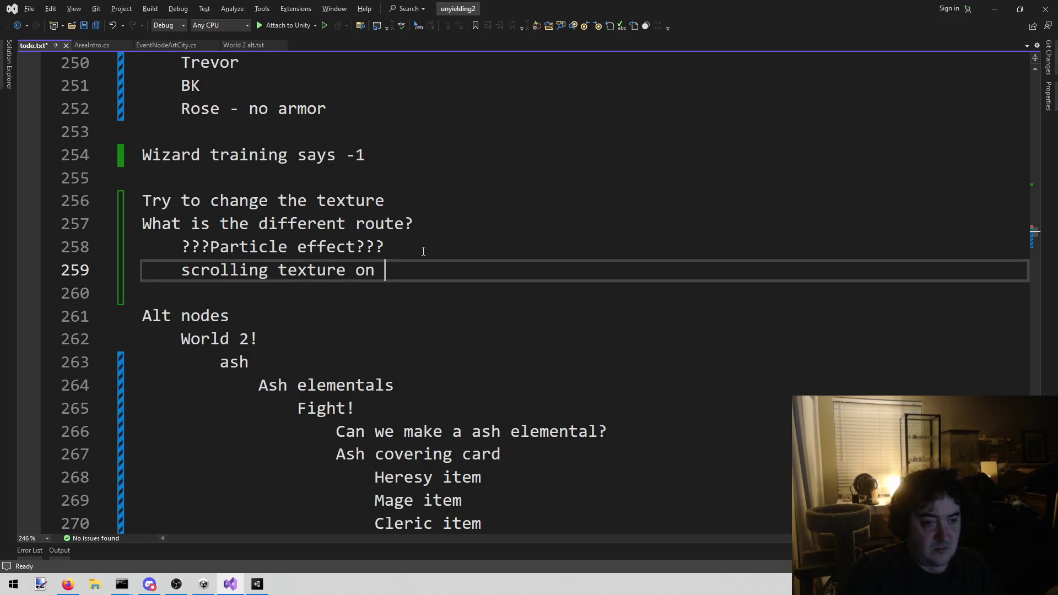
{"action": "type", "text": "the alpha channel"}
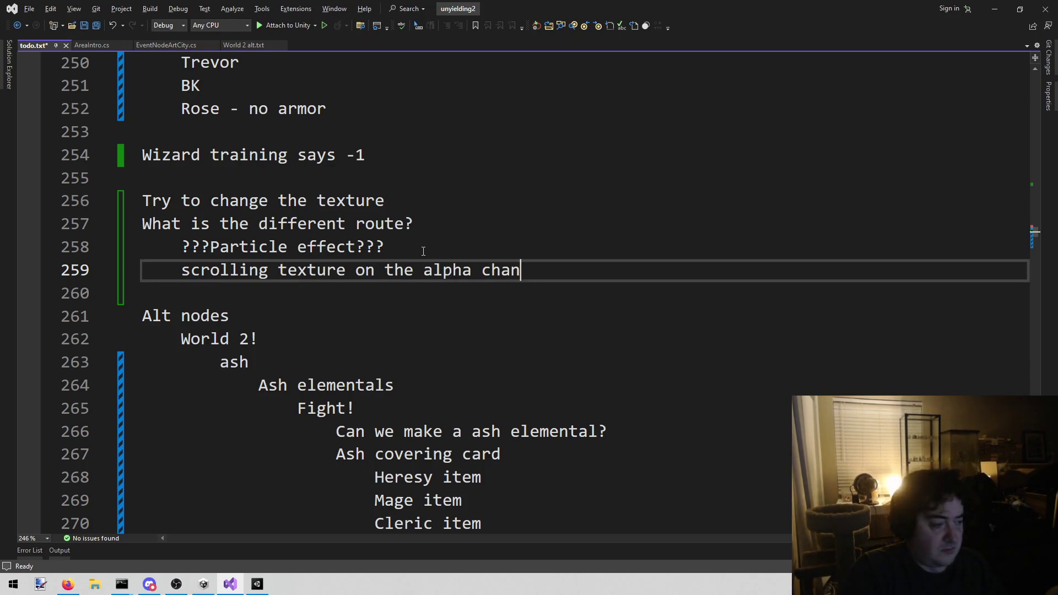
{"action": "key", "text": "BackSpace"}
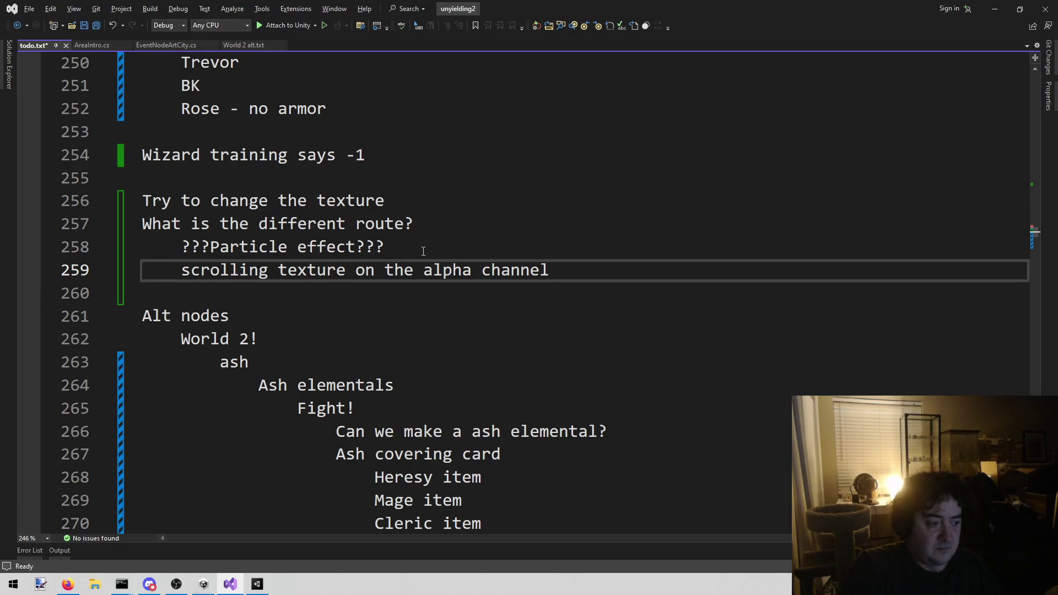
{"action": "key", "text": "Return"}
{"action": "key", "text": "Tab"}
{"action": "type", "text": "Kwee"}
{"action": "key", "text": "BackSpace"}
{"action": "key", "text": "BackSpace"}
{"action": "key", "text": "BackSpace"}
{"action": "type", "text": "eep it "}
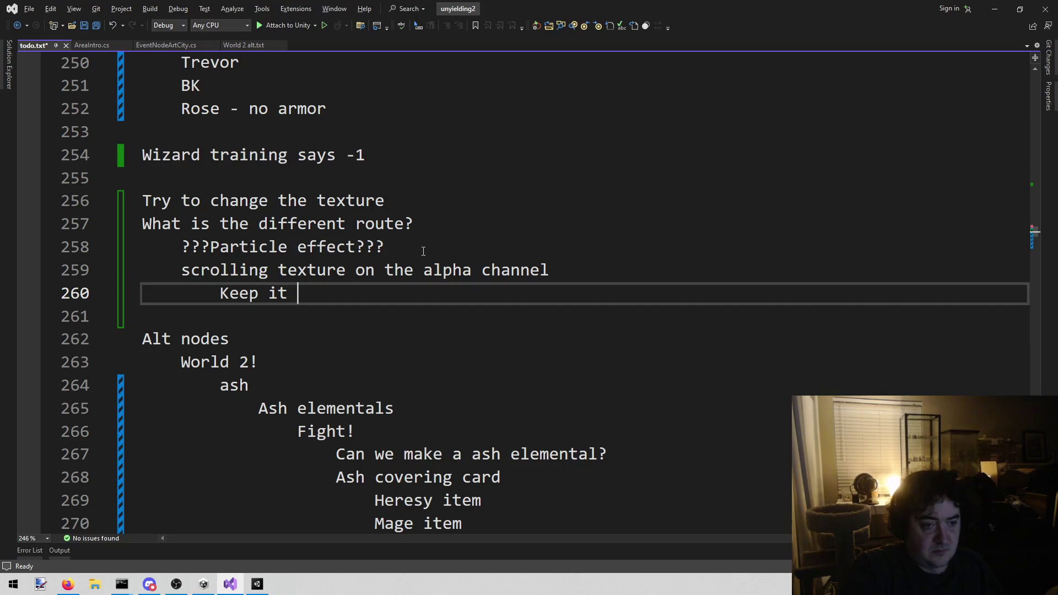
{"action": "type", "text": "\"grainy\""}
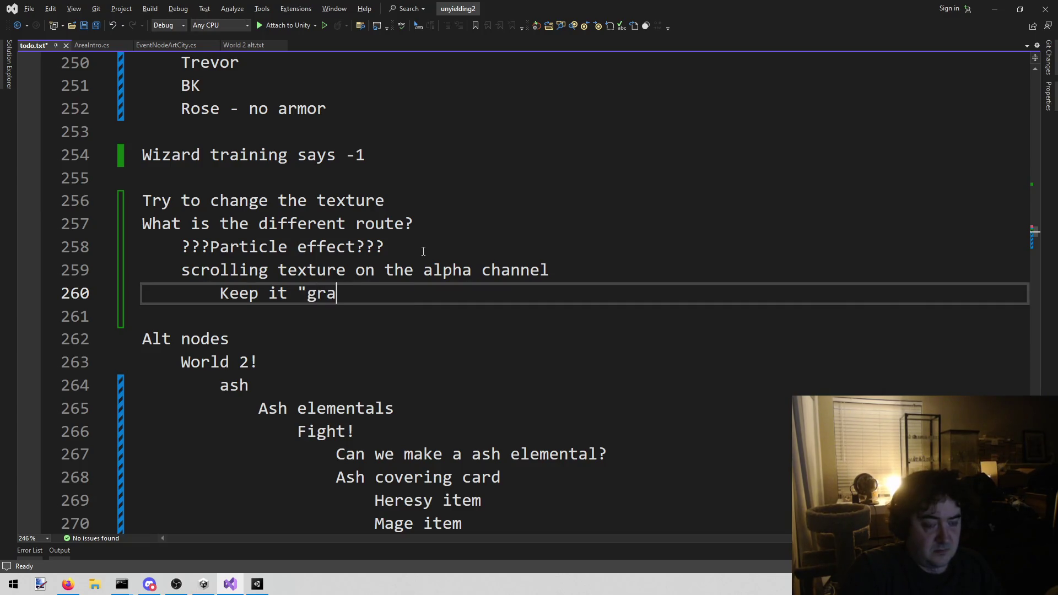
Save todo.txt and delete the '???Particle effect???' text.
{"action": "key", "text": "ctrl+s"}
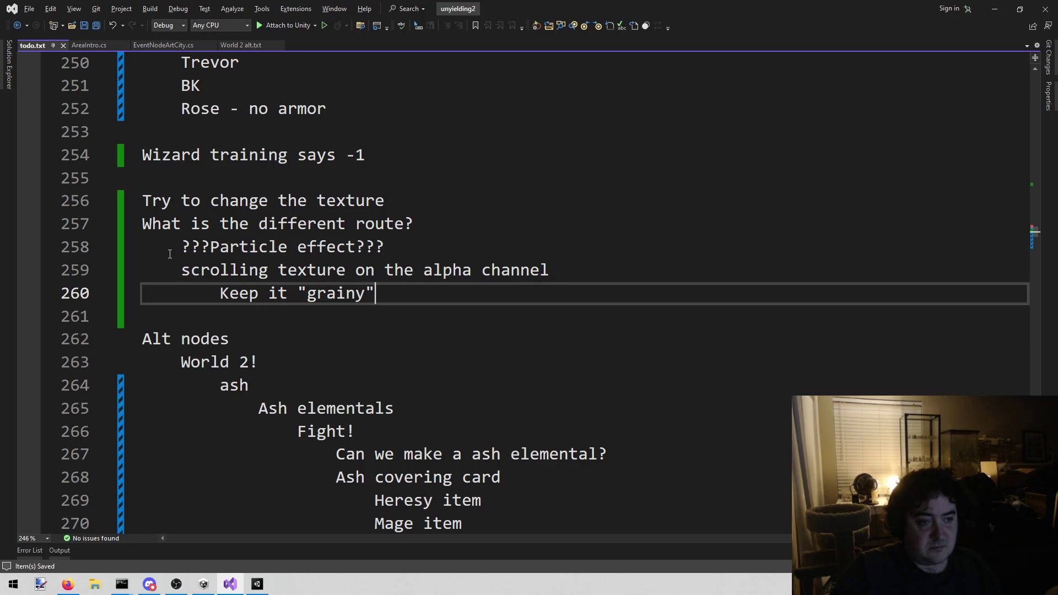
{"action": "left_click_drag", "start_coordinate": [174, 253], "coordinate": [385, 248]}
{"action": "key", "text": "Delete"}
{"action": "left_click", "coordinate": [482, 286]}
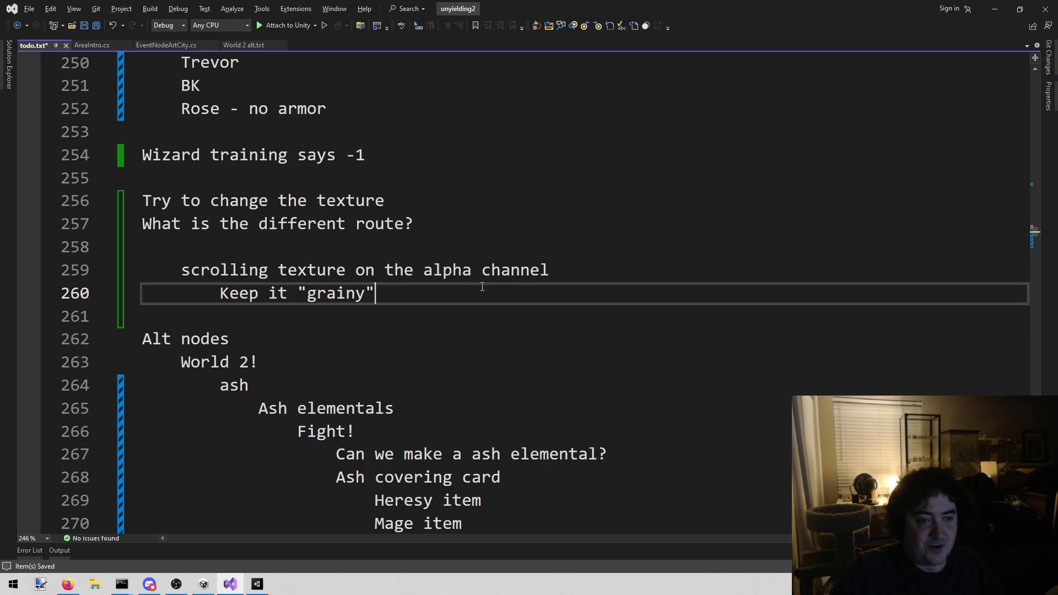